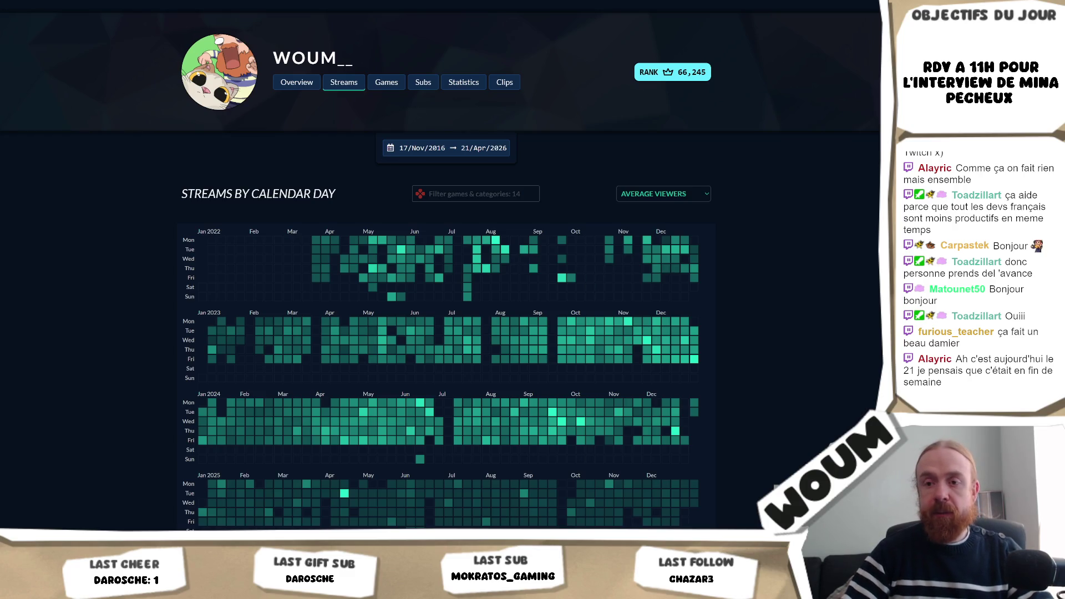
Leave the browser's streams calendar heatmap and return to the Unity editor window.
key("alt+Tab")
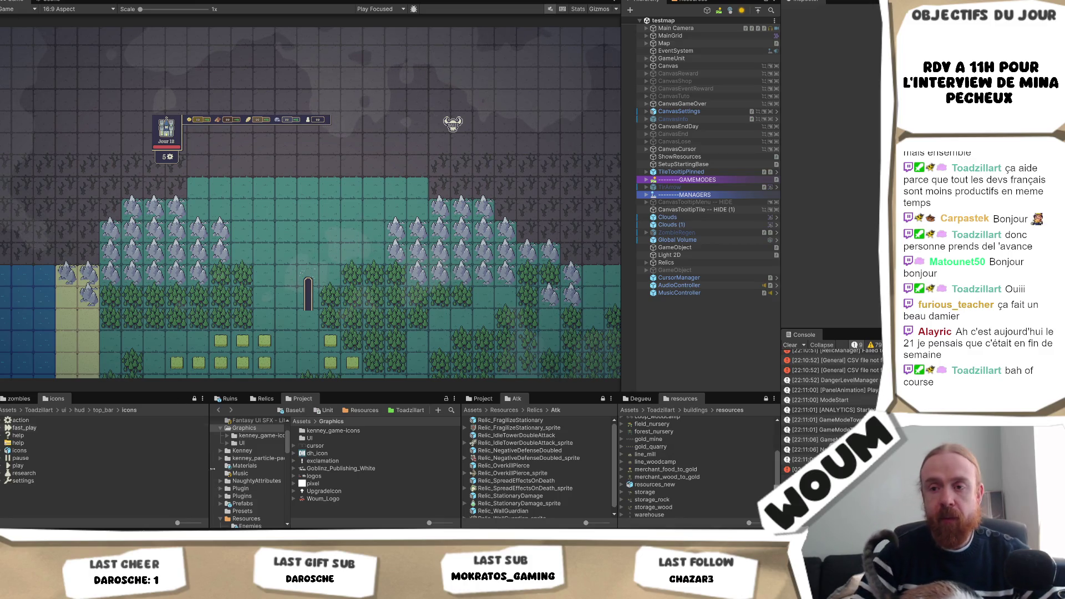
Return to Unity with the testmap game running at day 12 in the Game view.
key("alt+Tab")
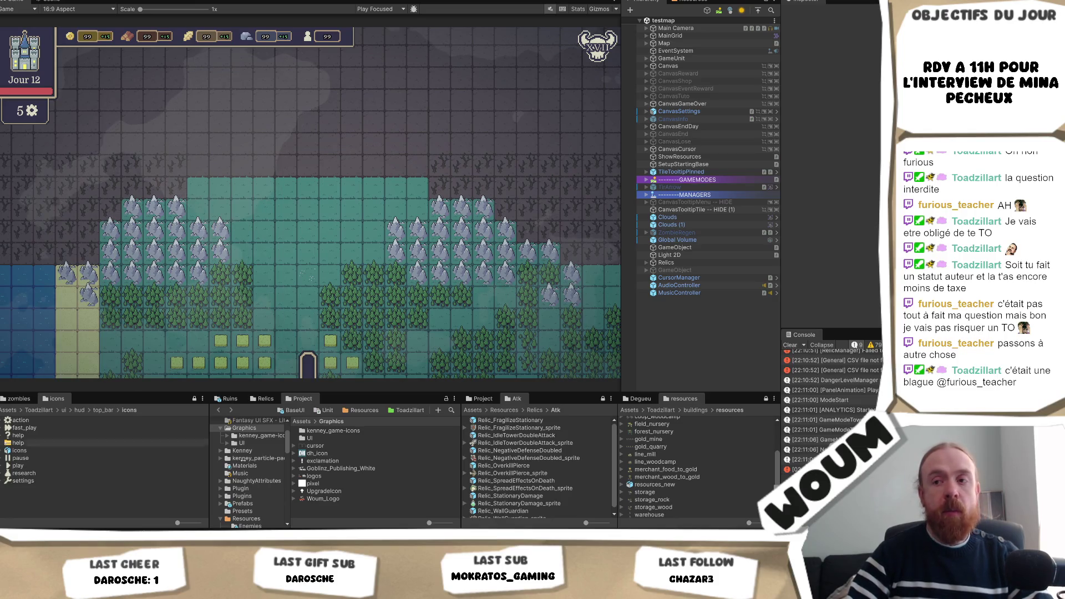
Reveal the Toadzillart MainArt folder in the file explorer, then bring up GitHub Desktop's pending changes.
right_click(368, 468)
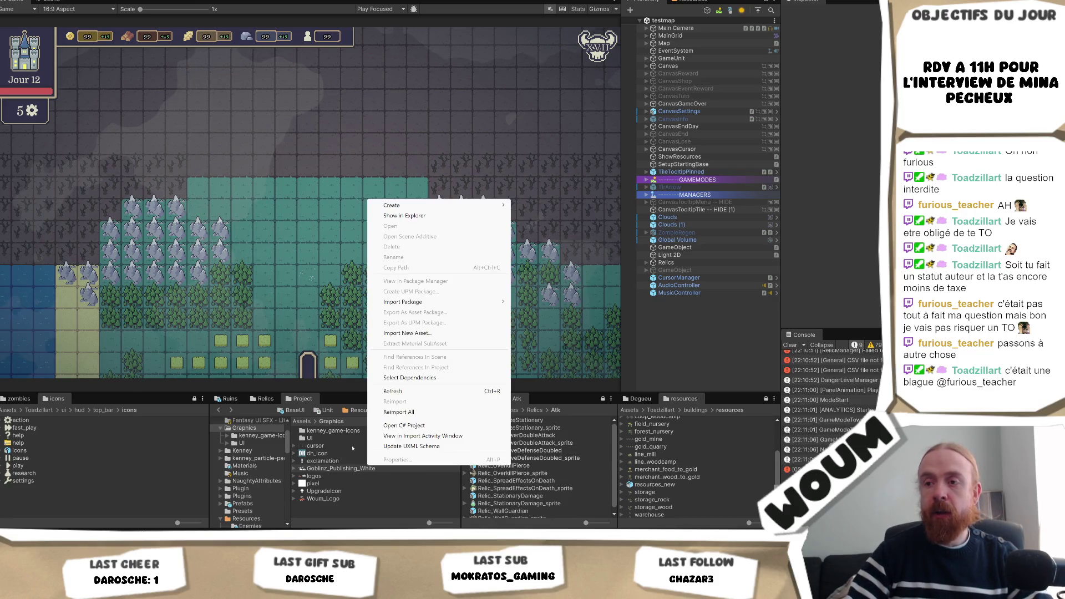
key("Escape")
left_click(388, 438)
left_click(396, 411)
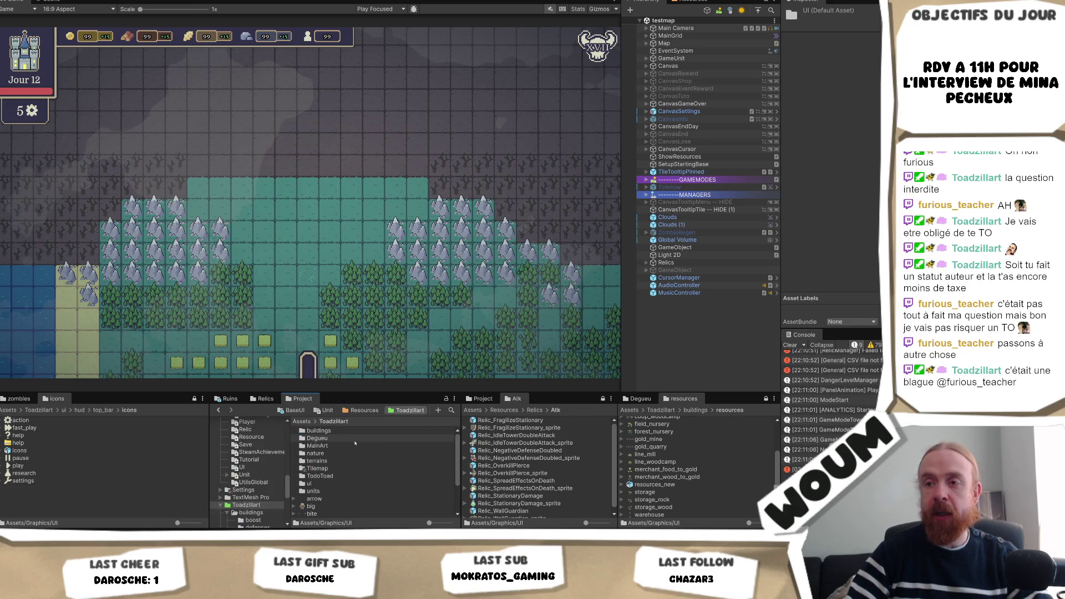
right_click(347, 446)
left_click(404, 193)
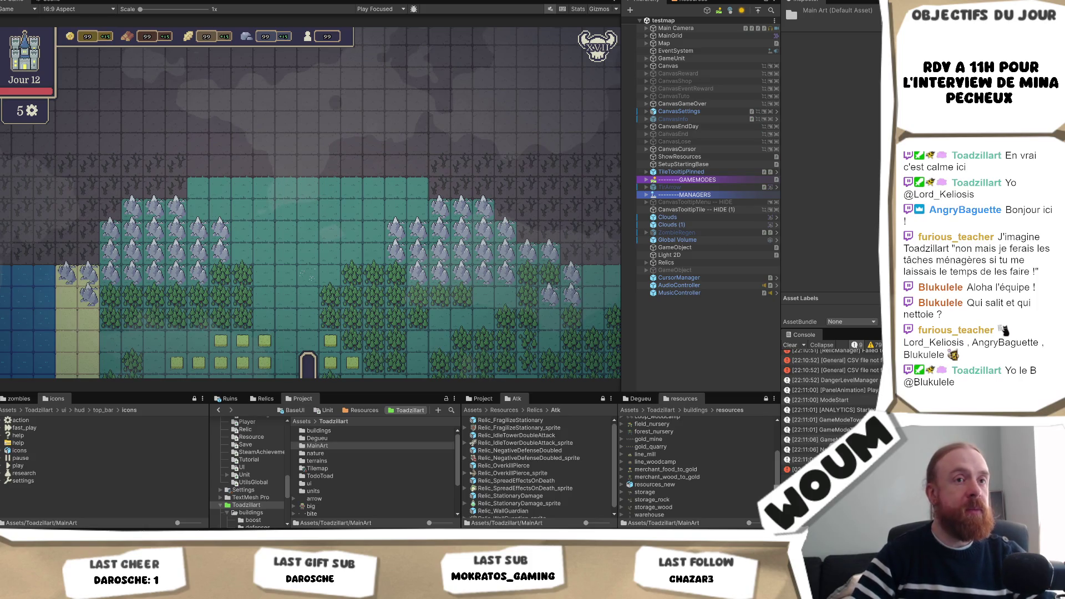
key("alt+Tab")
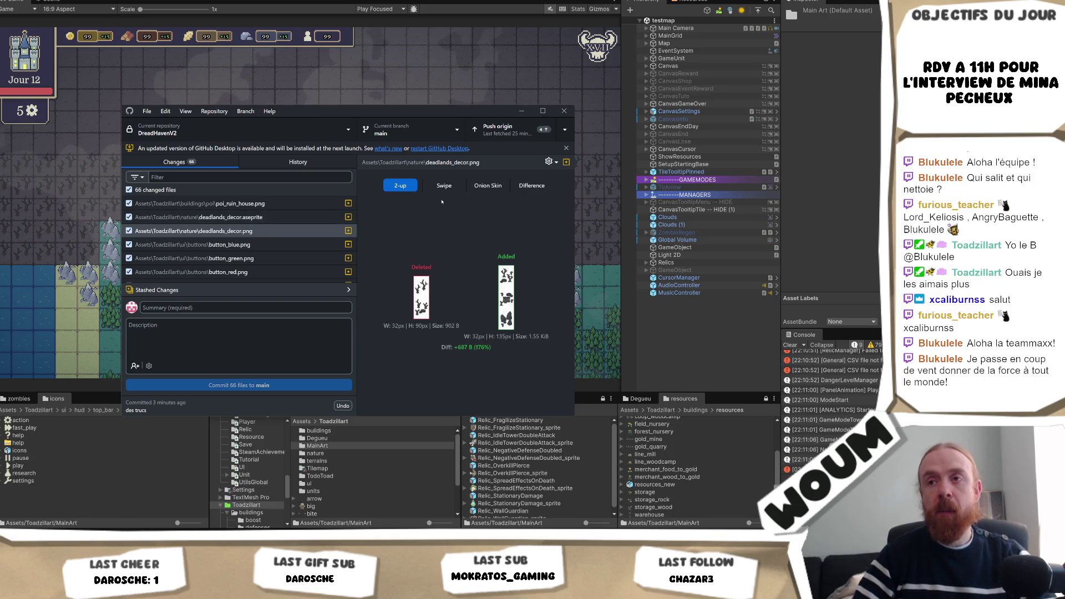
Compare the button_blue.png and deadlands_decor.png before-and-after images, glancing back at the game in between.
left_click(259, 245)
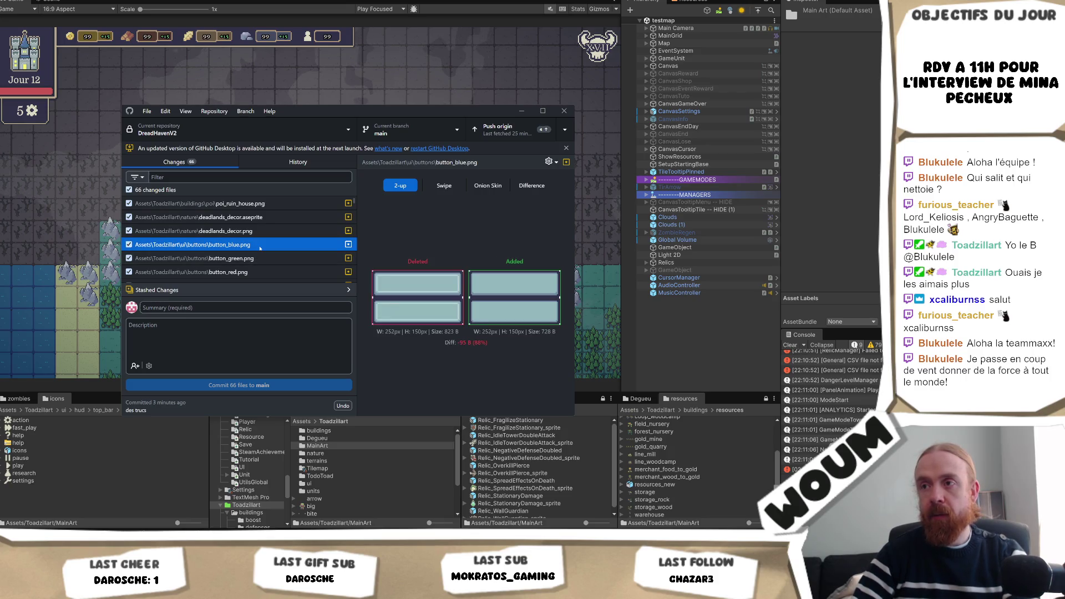
key("Up")
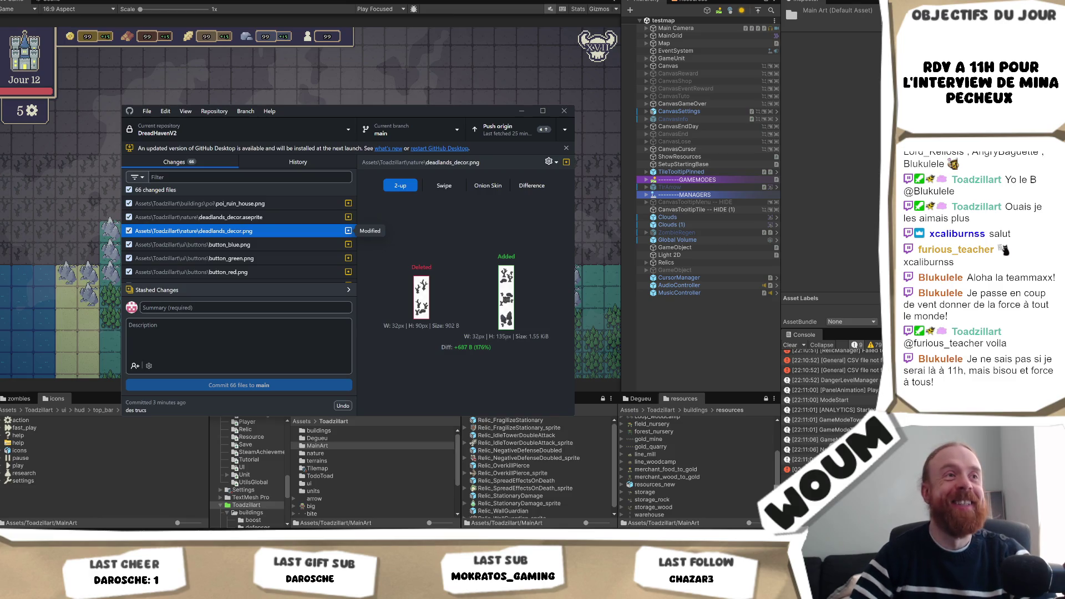
key("alt+Tab")
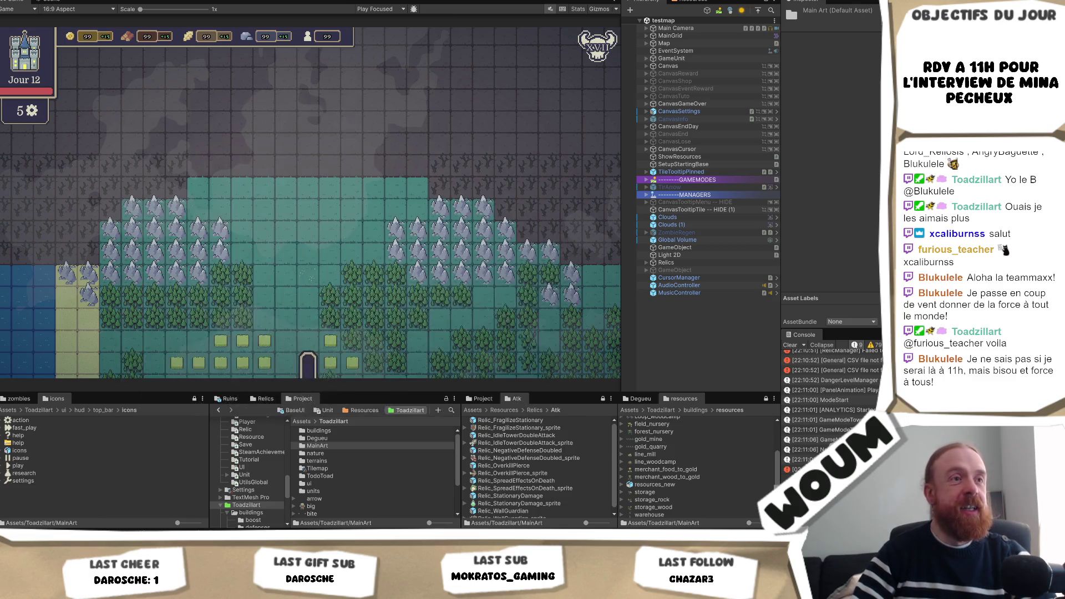
scroll(352, 270, "down", 3)
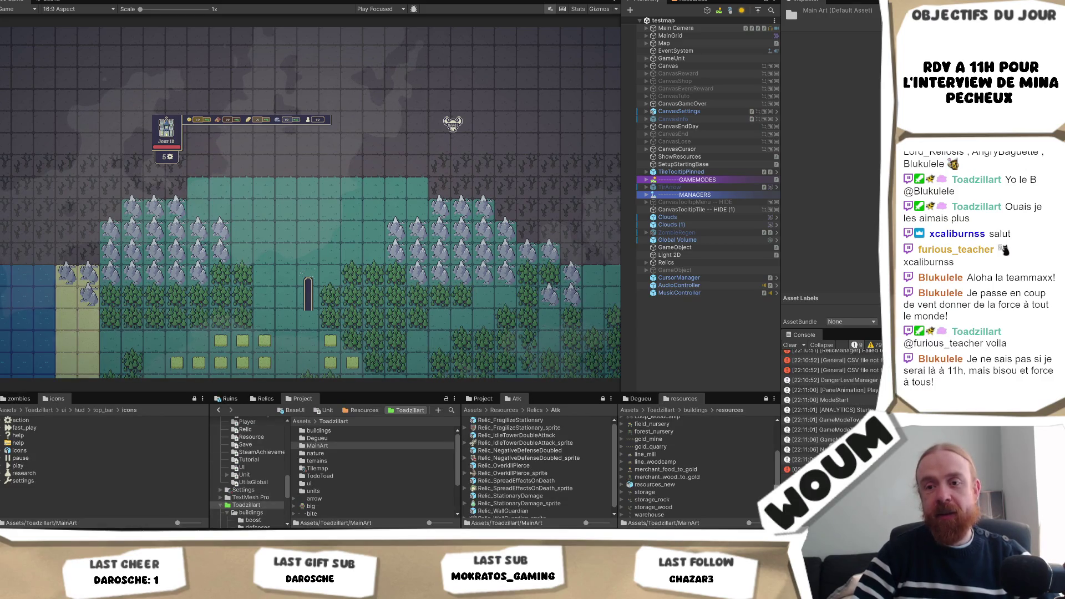
key("alt+Tab")
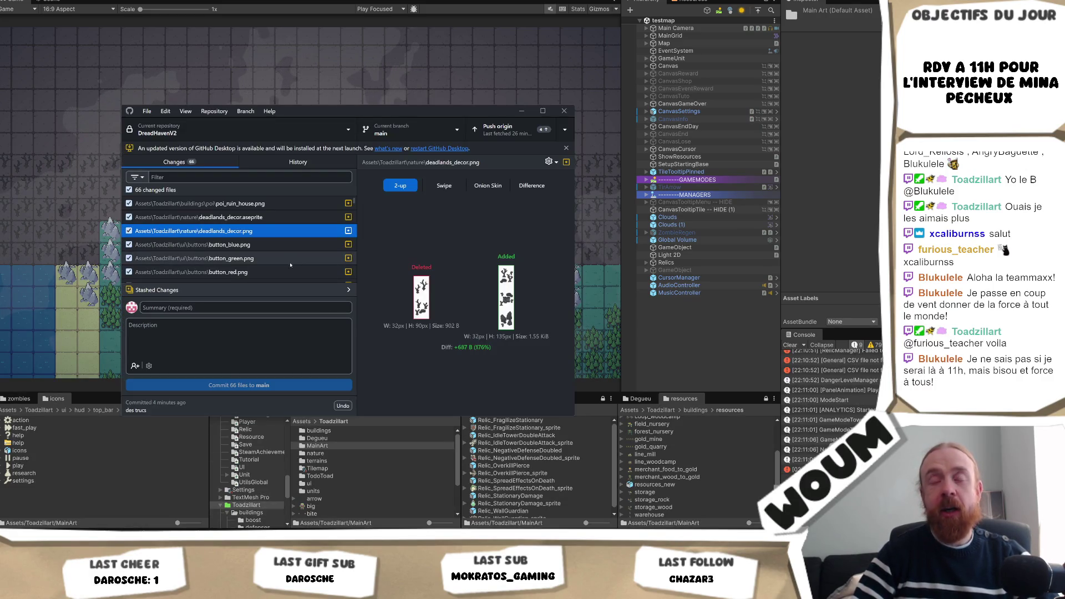
key("Down")
left_click(262, 230)
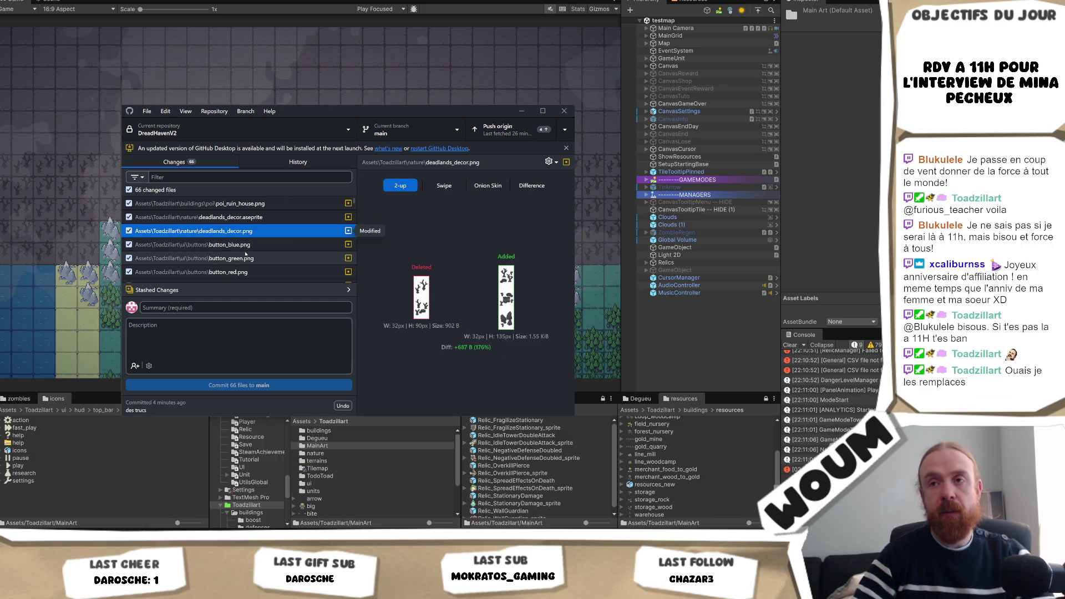
key("Down")
key("Down")
key("Down")
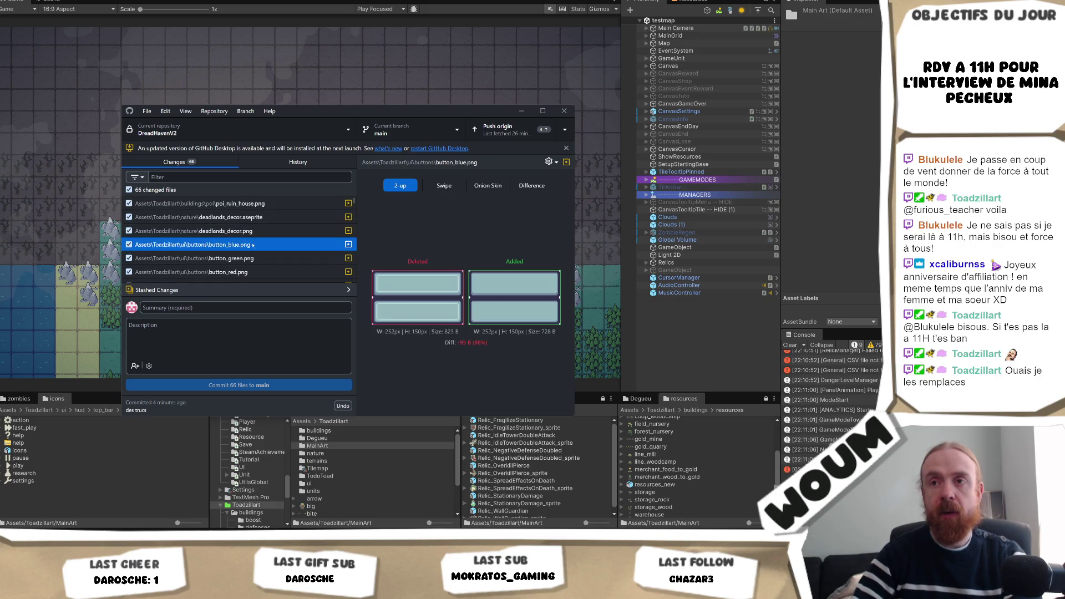
scroll(261, 238, "down", 2)
Flip between the added fragilised Copy.png image and its .meta text diff.
left_click(280, 224)
key("Up")
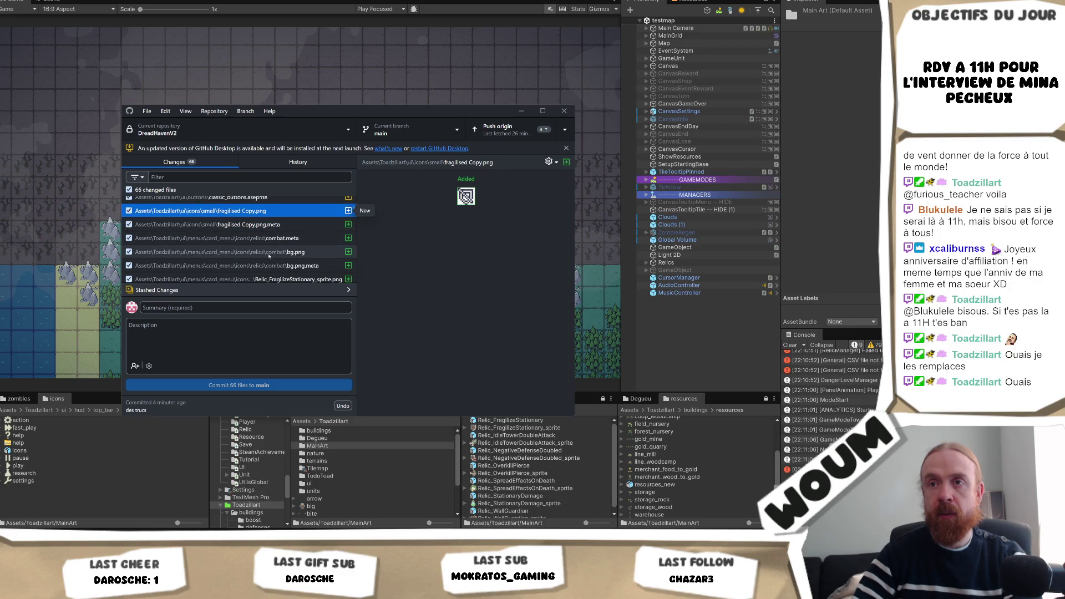
key("Down")
key("Up")
key("Down")
key("Up")
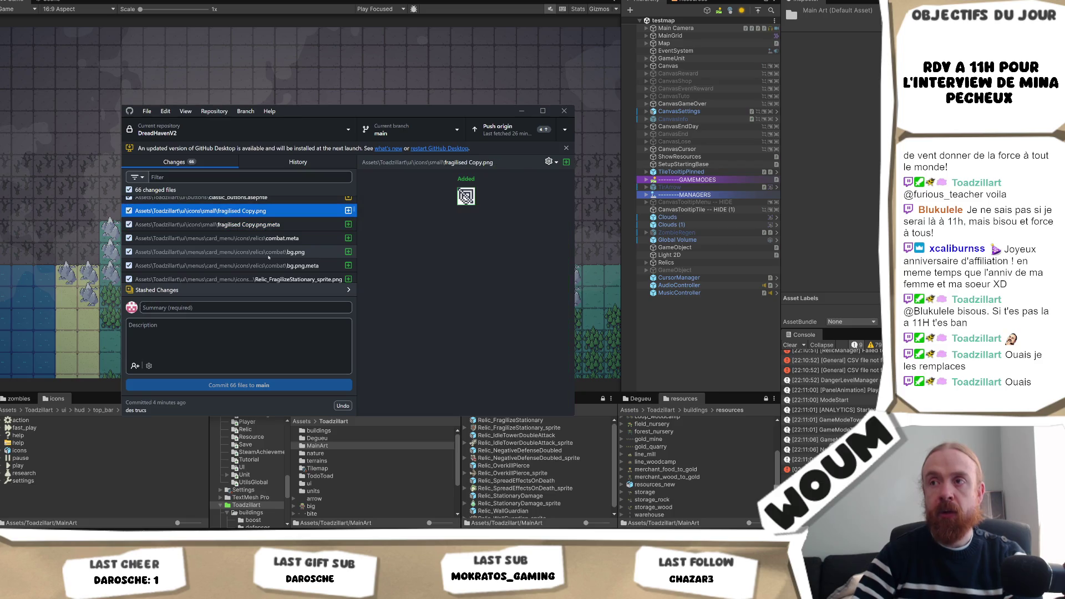
key("Down")
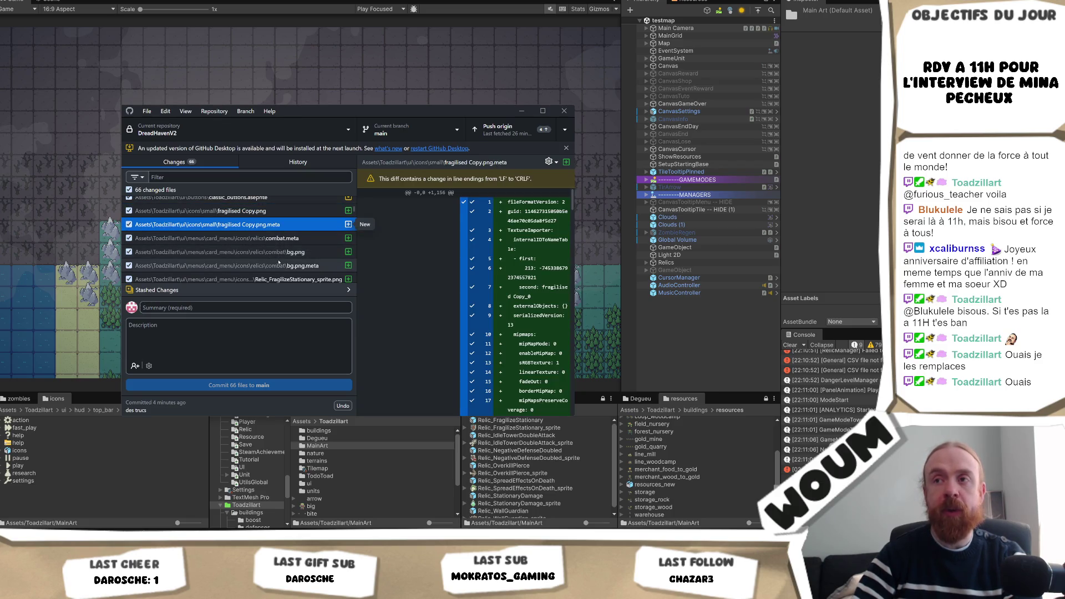
key("Up")
View the added combat bg.png image and its .meta diff, extending the window to the screen top.
key("Down")
key("Down")
key("Down")
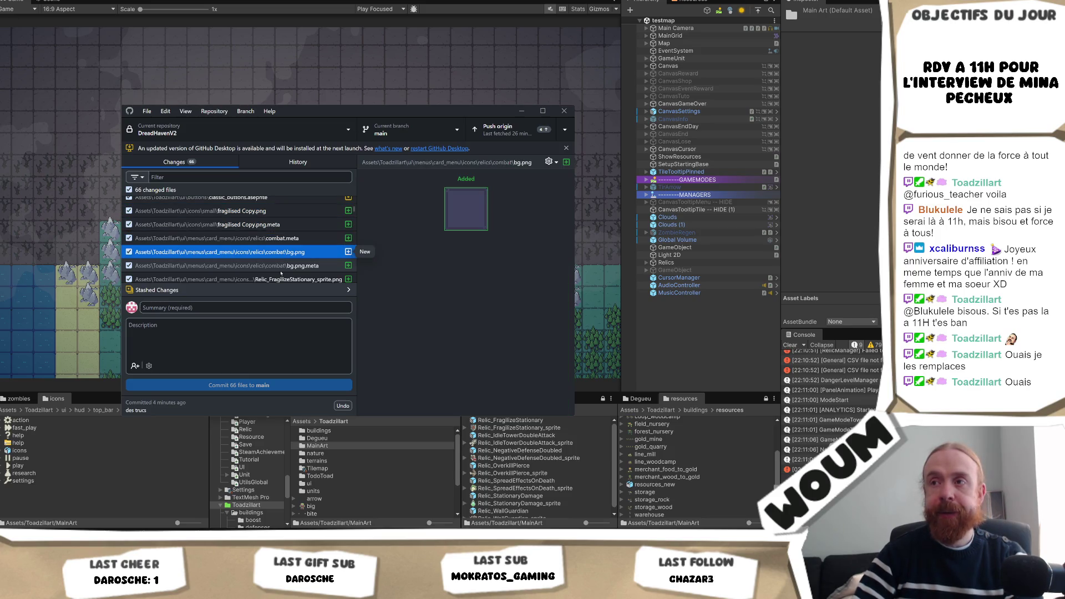
key("Down")
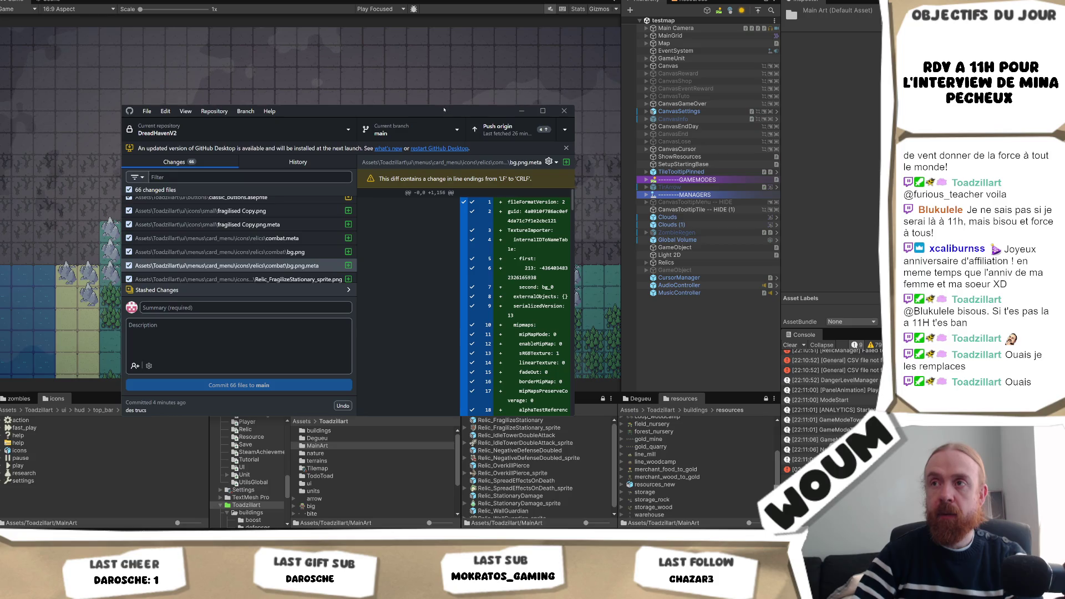
left_click_drag(444, 109, 443, 1)
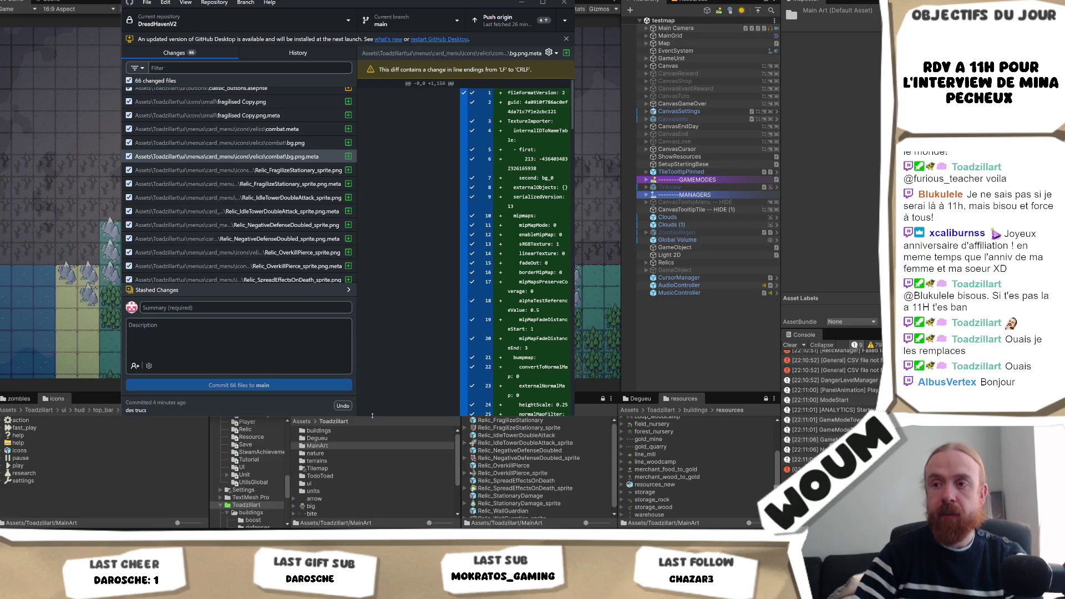
Enlarge the GitHub Desktop window and re-check fragilised Copy.png against its .meta diff.
left_click_drag(372, 415, 372, 496)
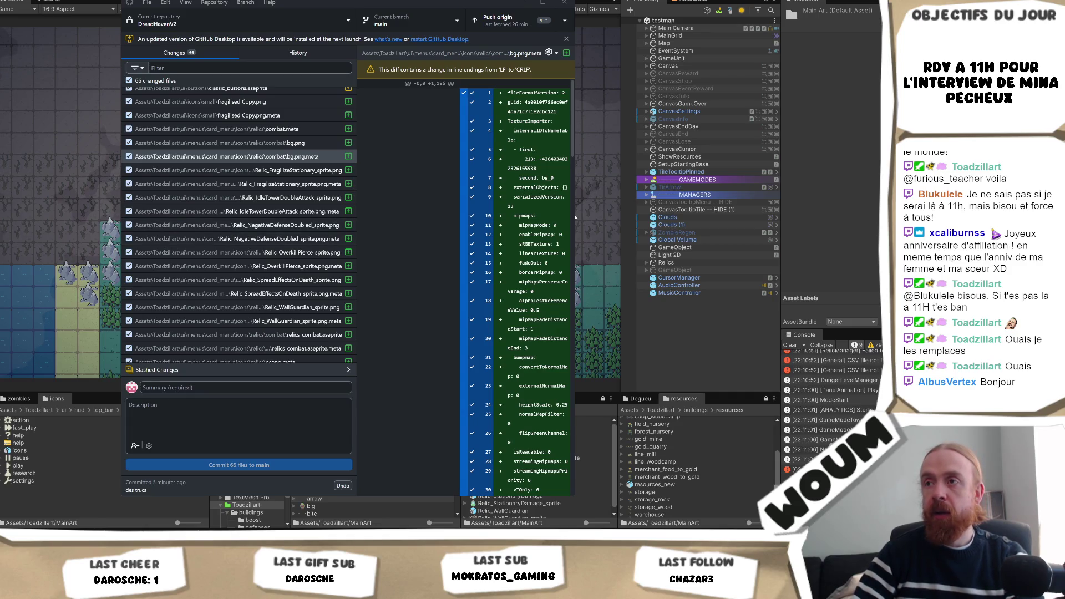
mouse_move(574, 216)
left_mouse_down()
mouse_move(744, 222)
mouse_move(726, 222)
left_mouse_up()
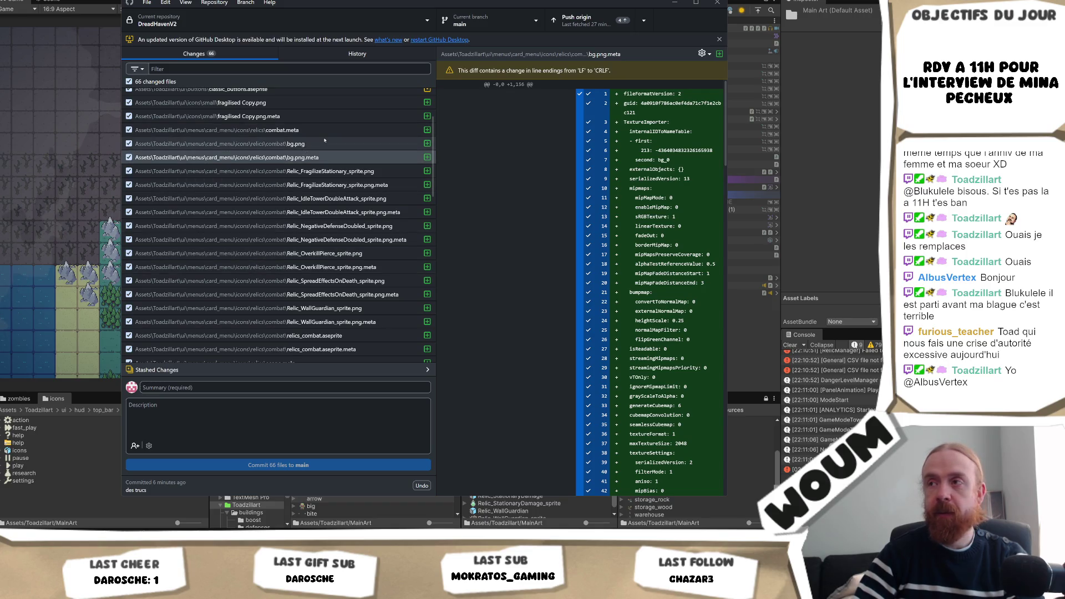
scroll(322, 139, "up", 3)
left_click(286, 182)
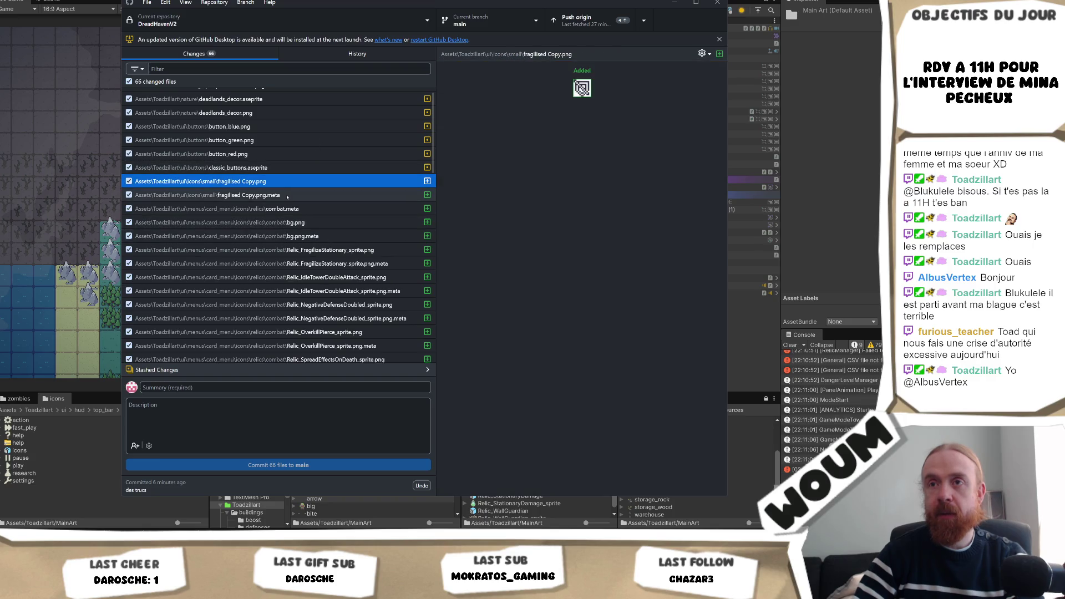
left_click(286, 196)
left_click(291, 184)
left_click(293, 193)
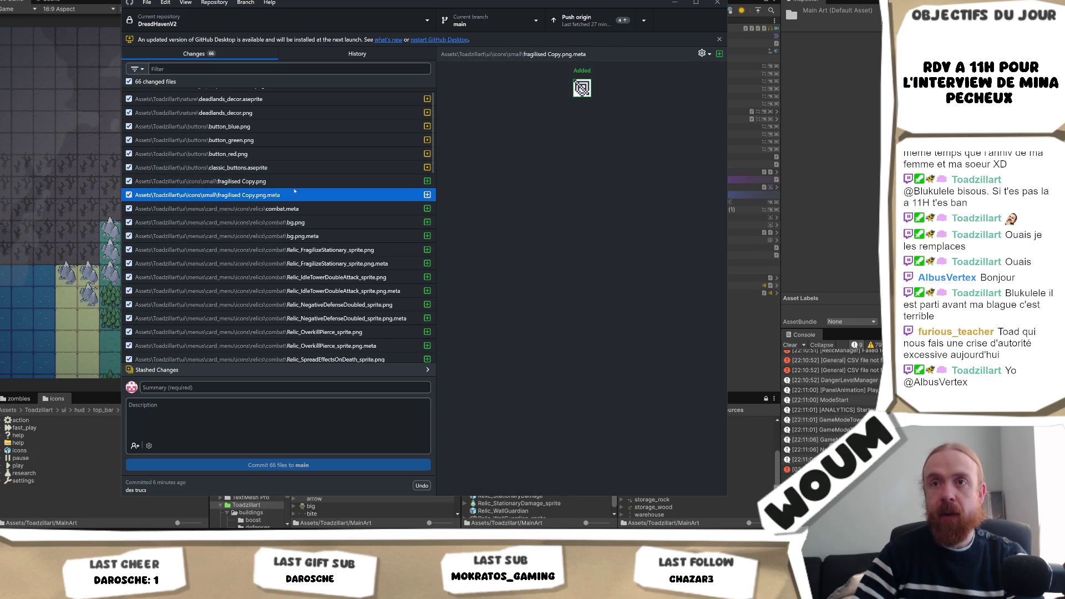
left_click(294, 187)
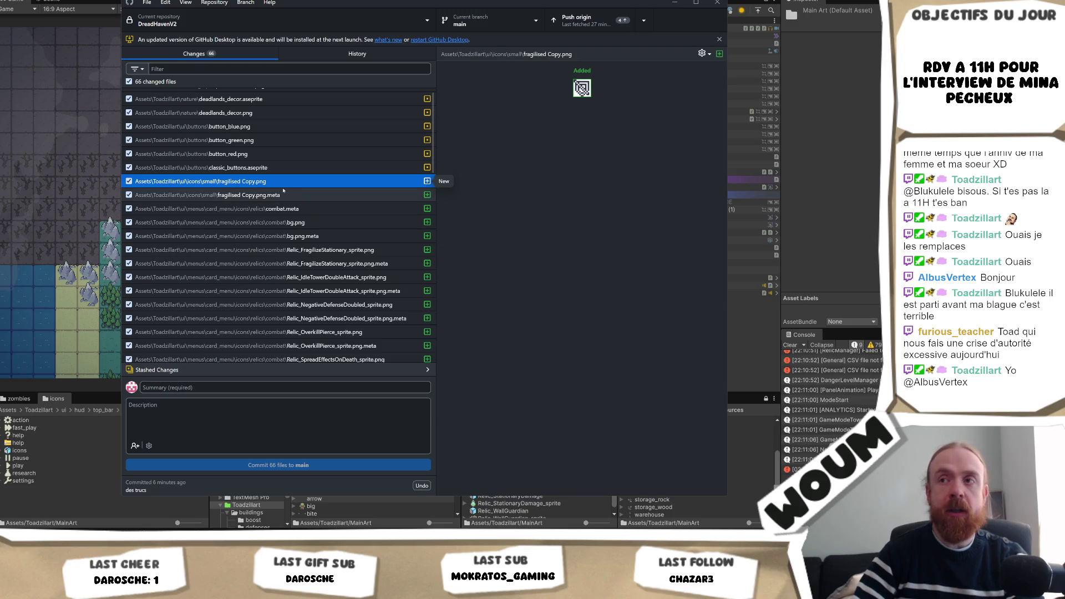
key("Down")
key("Up")
key("Down")
Select both fragilised Copy files and capture a screenshot of the fragilised Copy.png row.
left_click(241, 182, "shift")
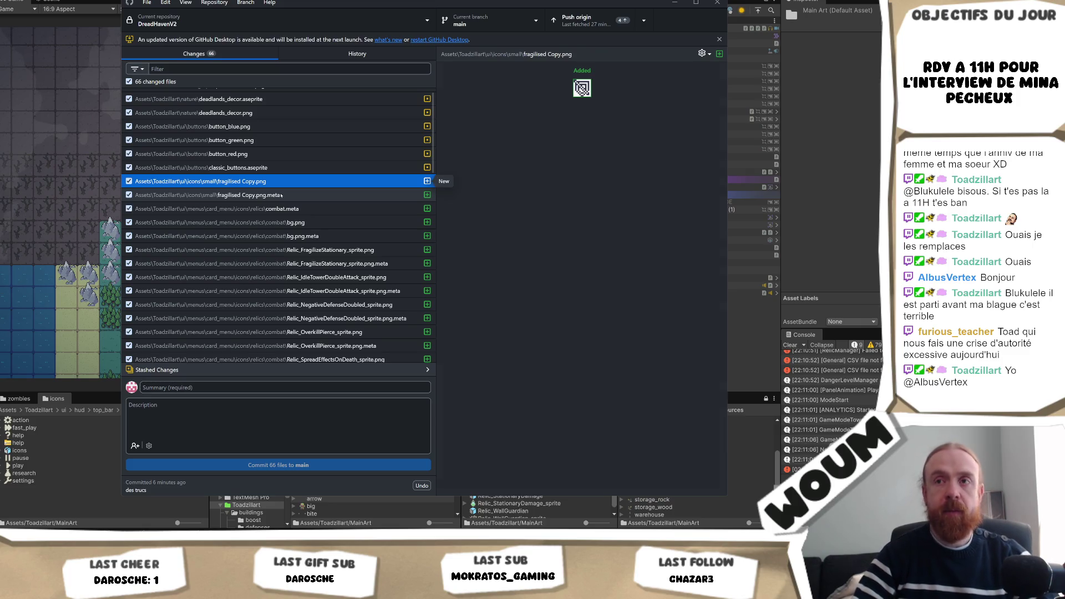
key("Up")
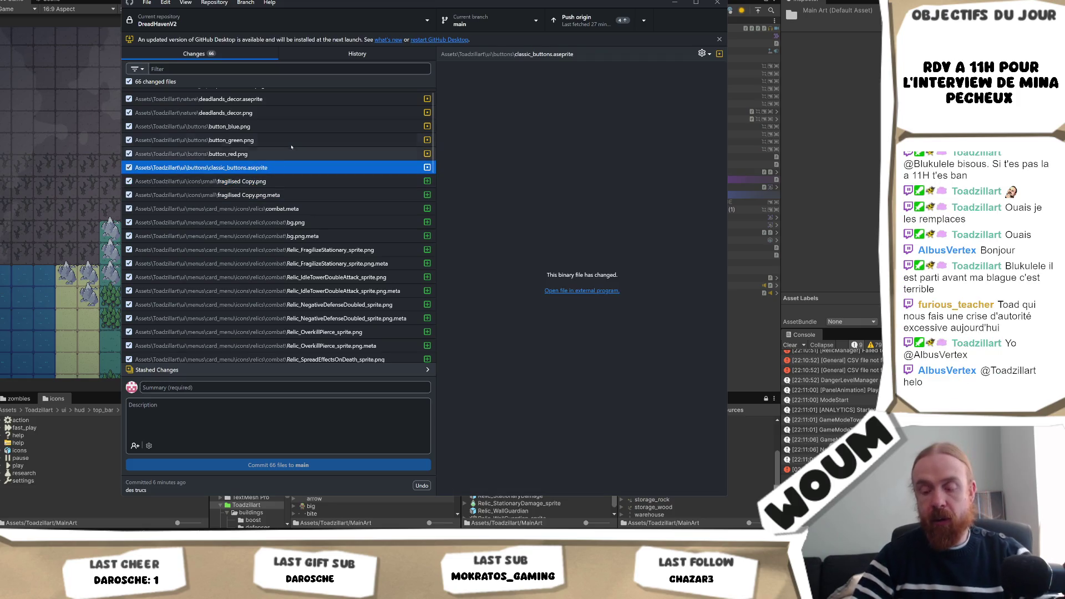
key("super+shift+s")
mouse_move(302, 176)
left_mouse_down()
mouse_move(117, 197)
mouse_move(130, 204)
left_mouse_up()
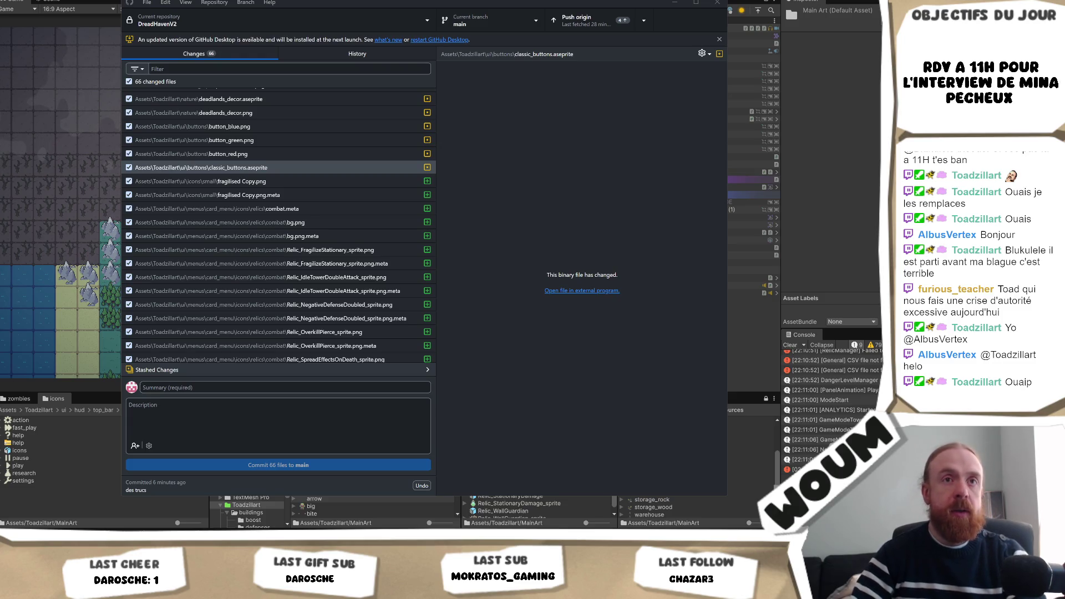
Discard the two selected fragilised Copy.png and .meta changes.
left_click(270, 181)
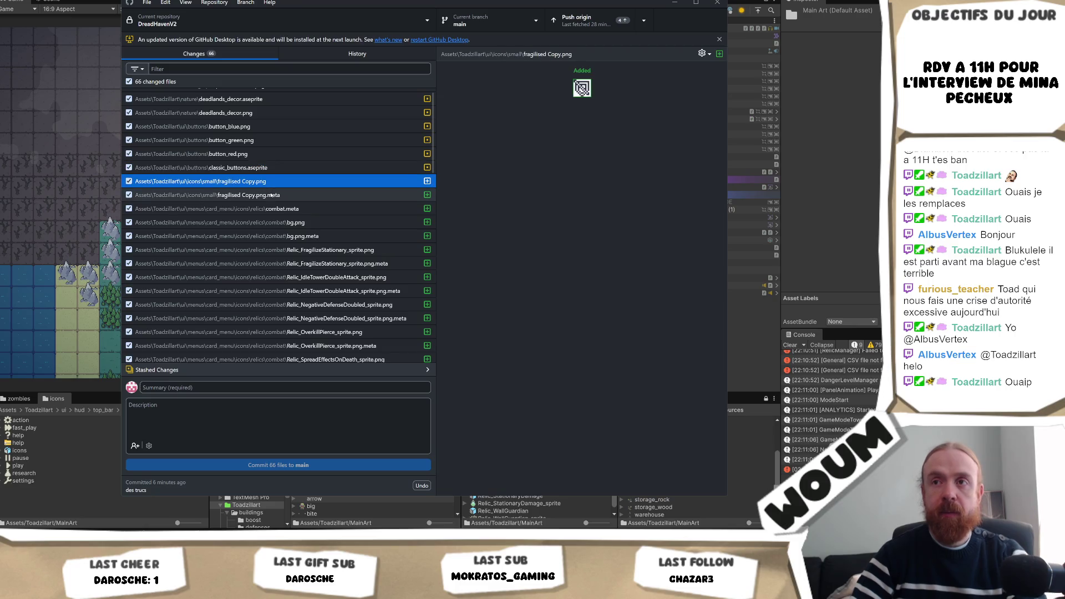
left_click(271, 194, "shift")
right_click(256, 184)
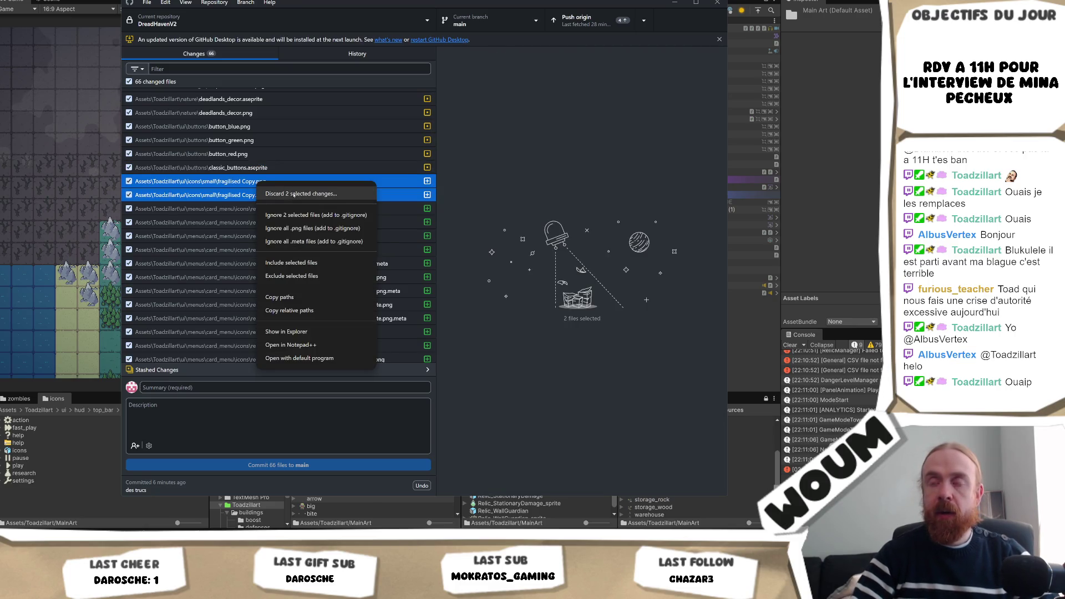
left_click(283, 189)
left_click(436, 292)
Review the FragilizeStationary sprite, bg.png and Relic_ActionGenerator_sprite.png images with their .meta files.
left_click(289, 223)
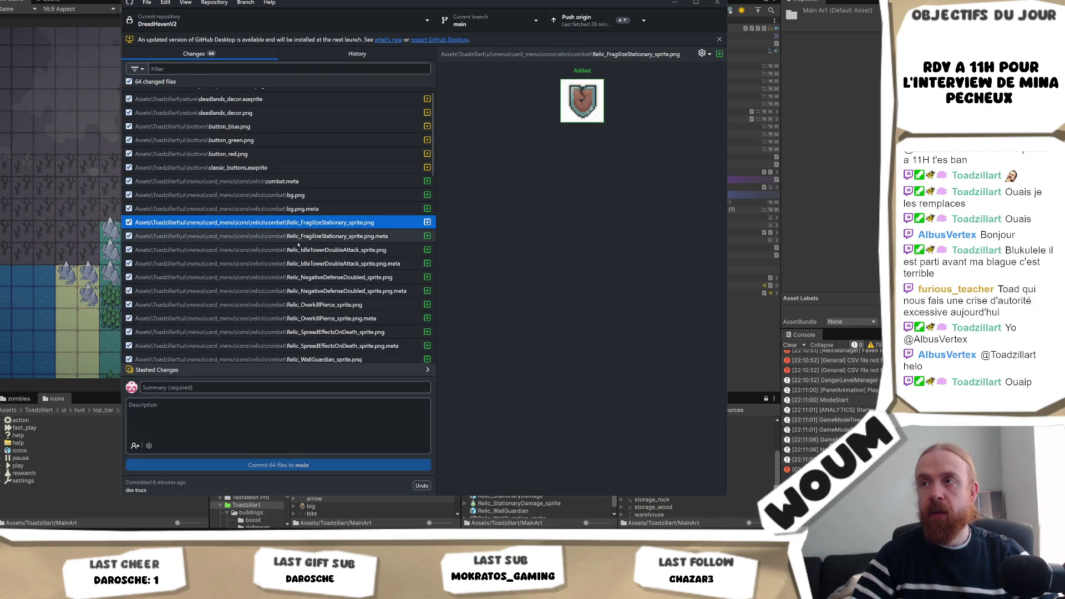
key("Down")
scroll(270, 296, "down", 2)
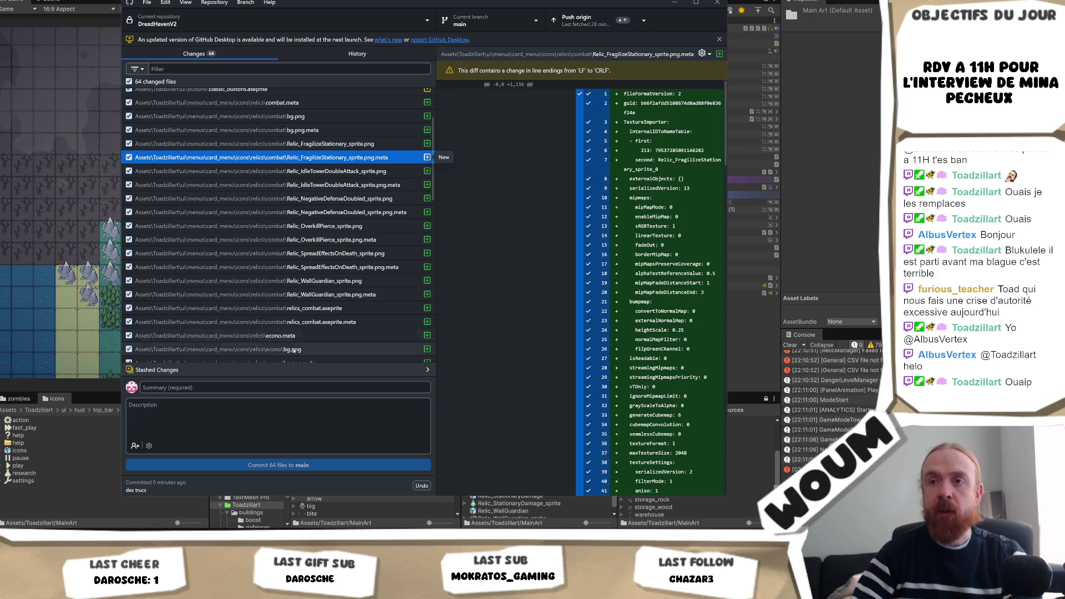
scroll(320, 278, "down", 3)
left_click(321, 275)
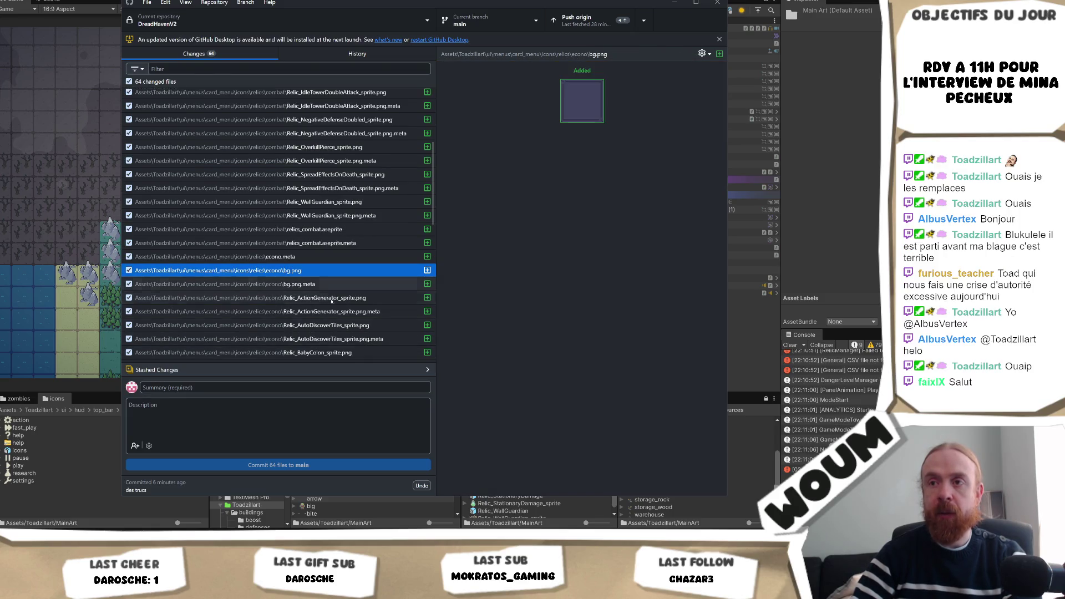
key("Down")
key("Down")
scroll(333, 310, "down", 3)
key("Down")
scroll(342, 324, "down", 6)
scroll(339, 319, "down", 3)
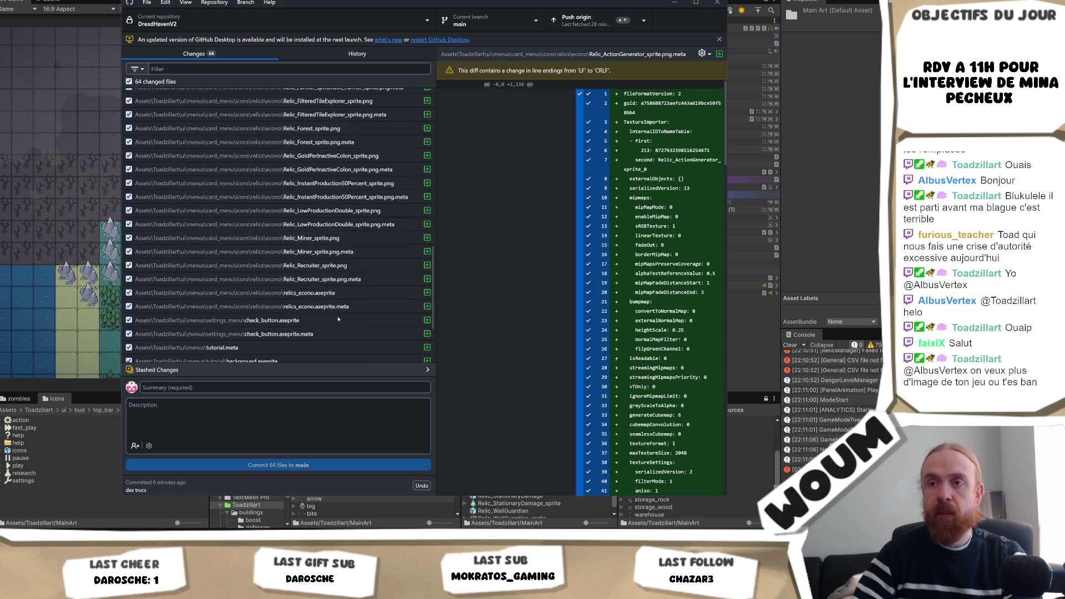
Review check_button.aseprite, tutorial.meta, background.aseprite, background.png and portrait_stratege.png.meta, then jump through the list.
left_click(338, 321)
scroll(338, 333, "down", 3)
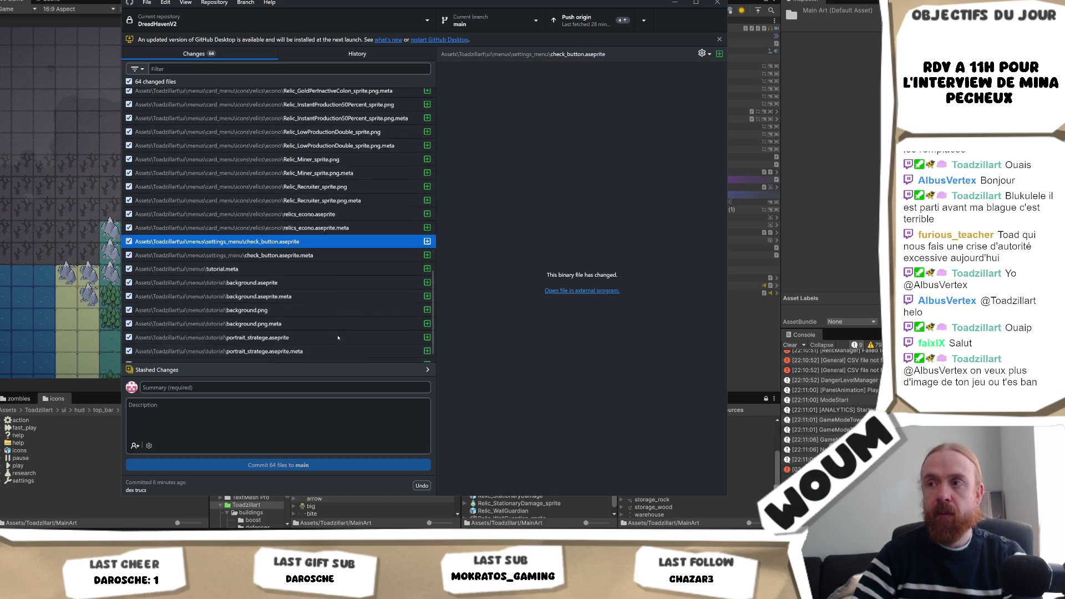
left_click(339, 269)
left_click(339, 284)
scroll(339, 286, "down", 1)
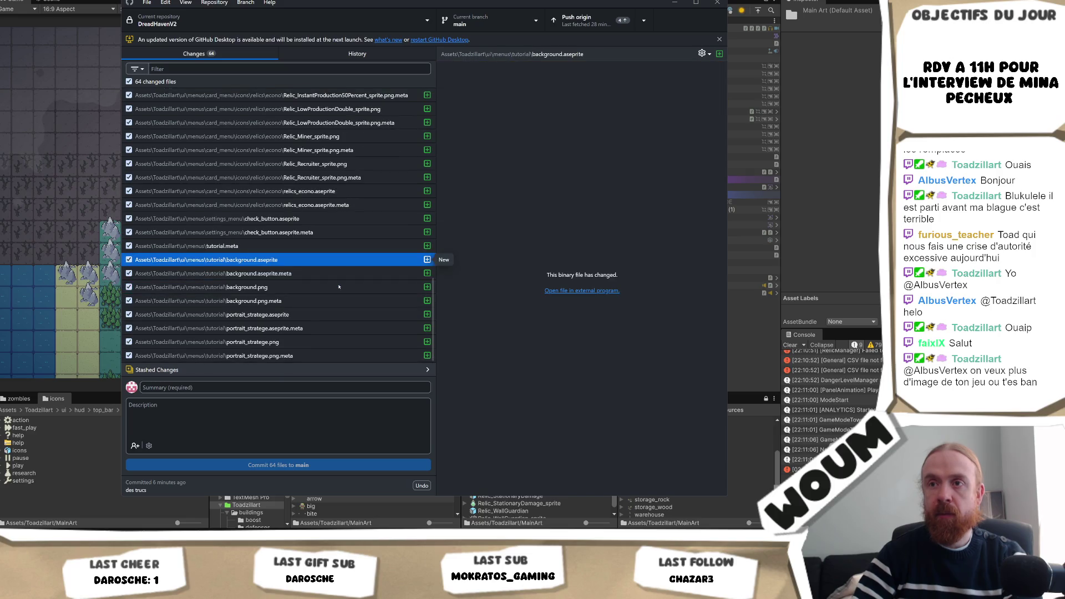
left_click(339, 286)
key("Down")
key("Down")
key("Down")
key("Down")
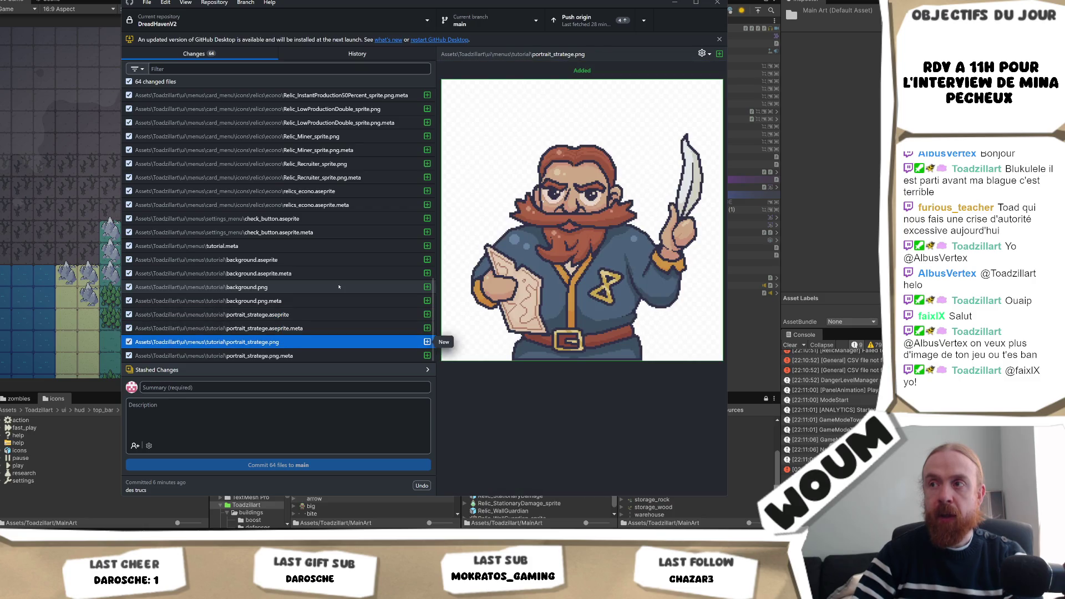
key("Down")
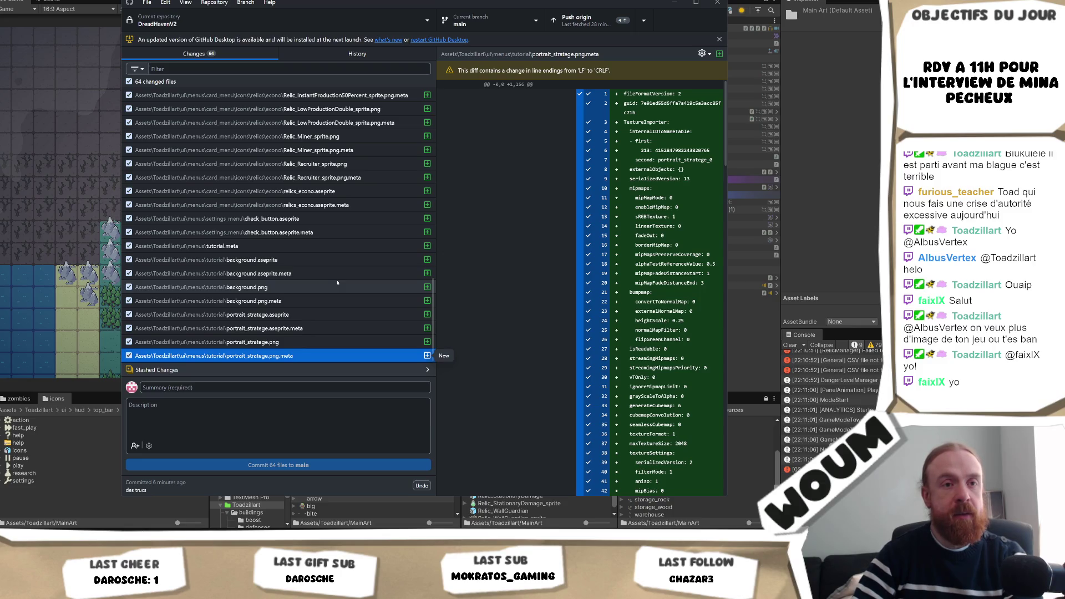
key("Home")
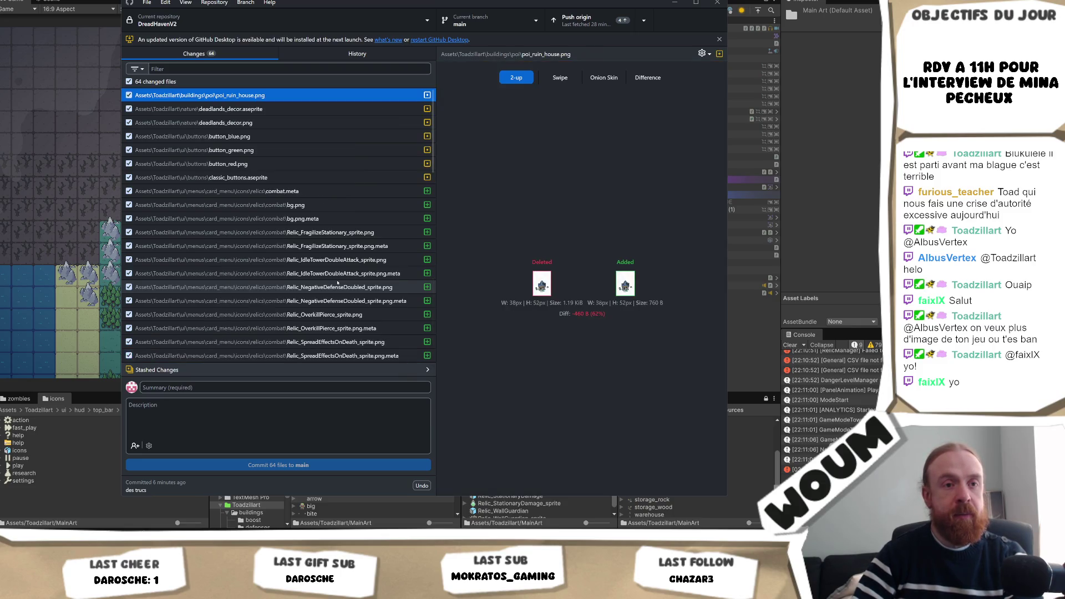
key("End")
Commit the 64 files to main with summary 'update Toad' and push to origin.
left_click(242, 386)
type("update Toad")
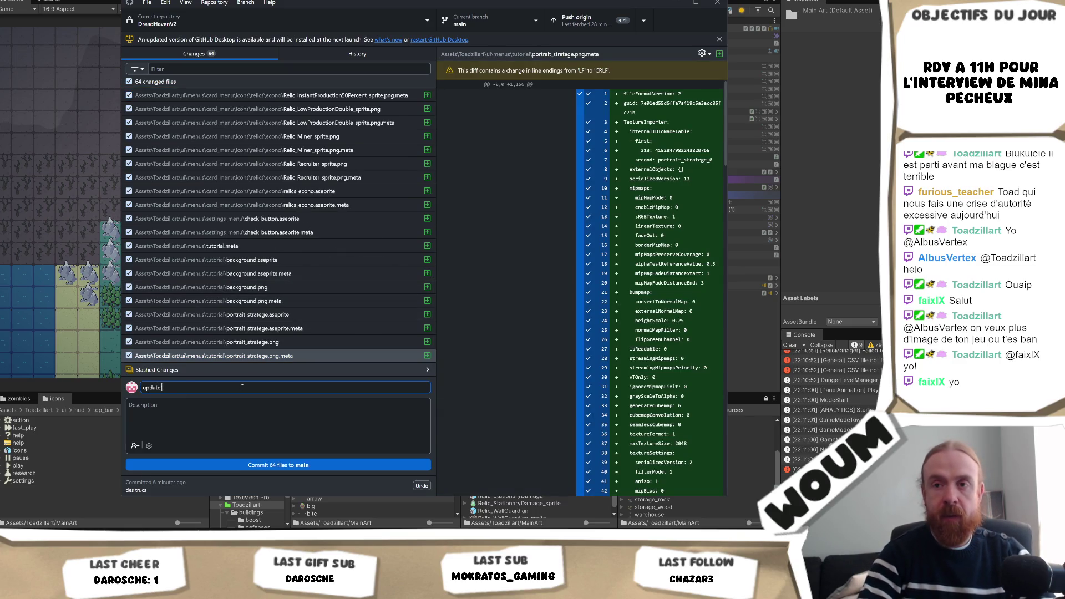
left_click(300, 466)
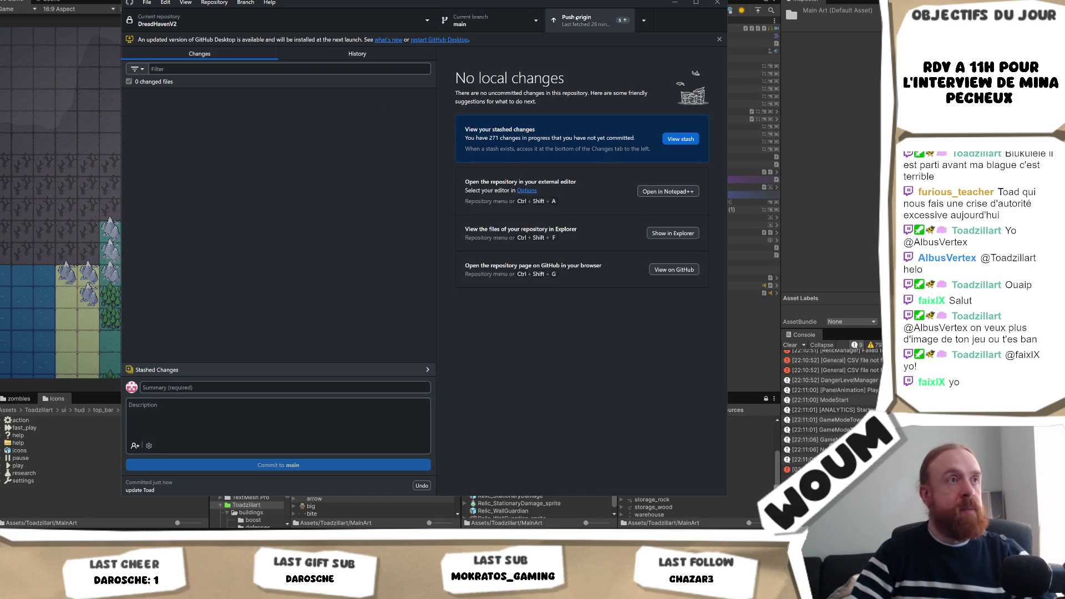
left_click(578, 25)
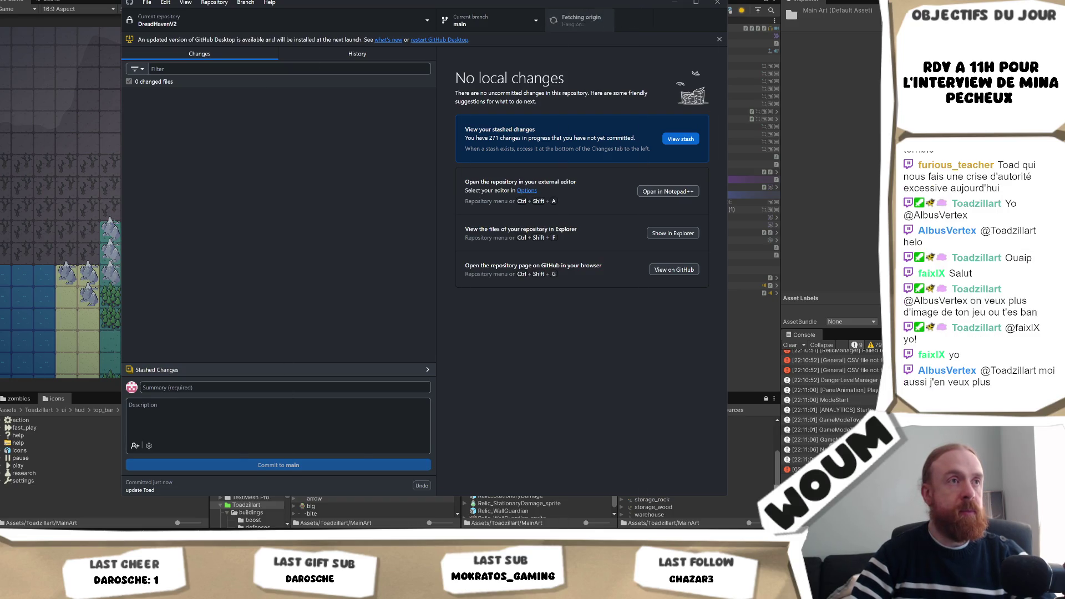
Switch away from GitHub Desktop back to the Unity editor's running game.
key("alt+Tab")
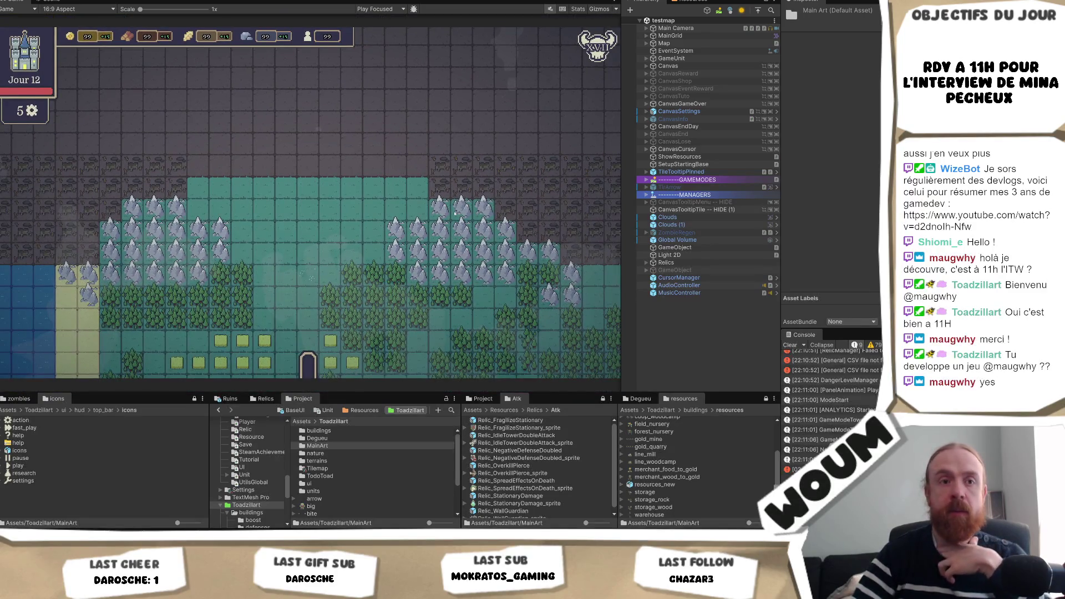
scroll(414, 472, "down", 3)
scroll(414, 472, "up", 3)
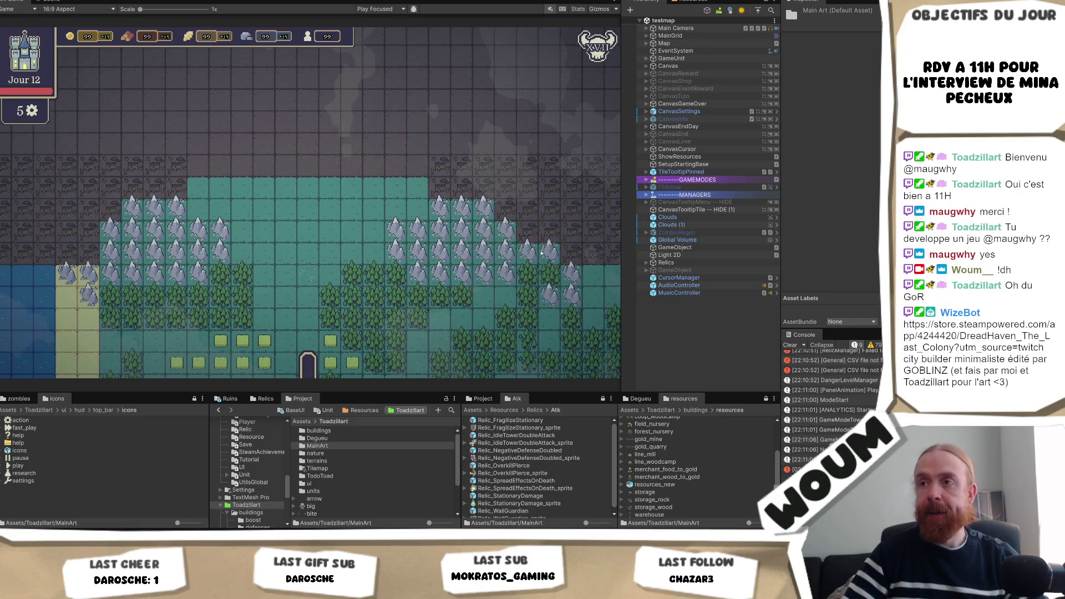
double_click(339, 468)
Scroll through the Tilemap folder's tile assets such as bgWater, forest, forestDesolate and Grass.
scroll(362, 453, "down", 1)
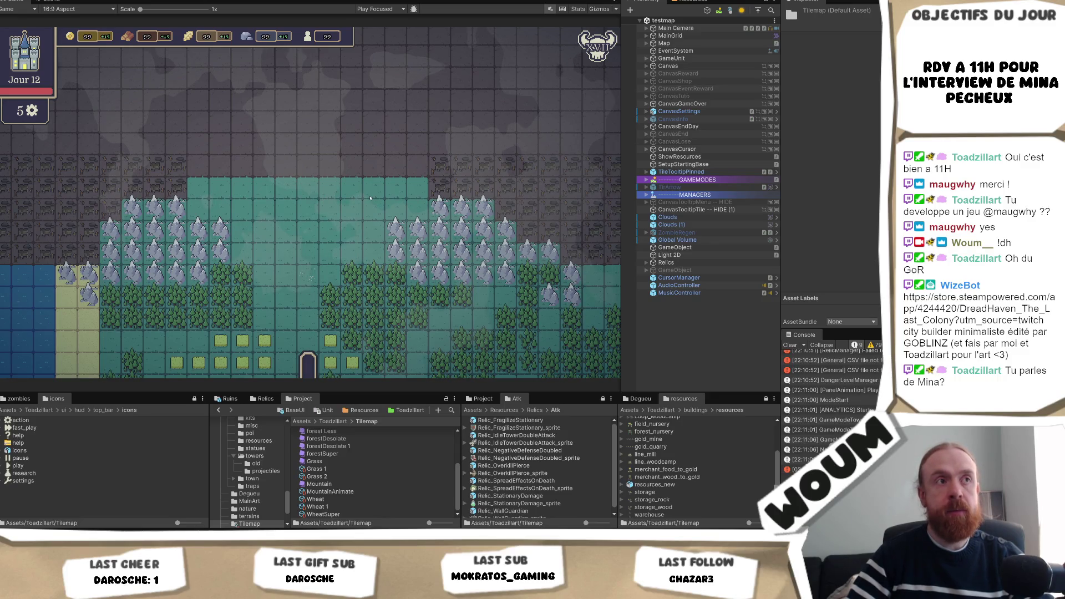
scroll(361, 477, "up", 3)
scroll(361, 484, "down", 3)
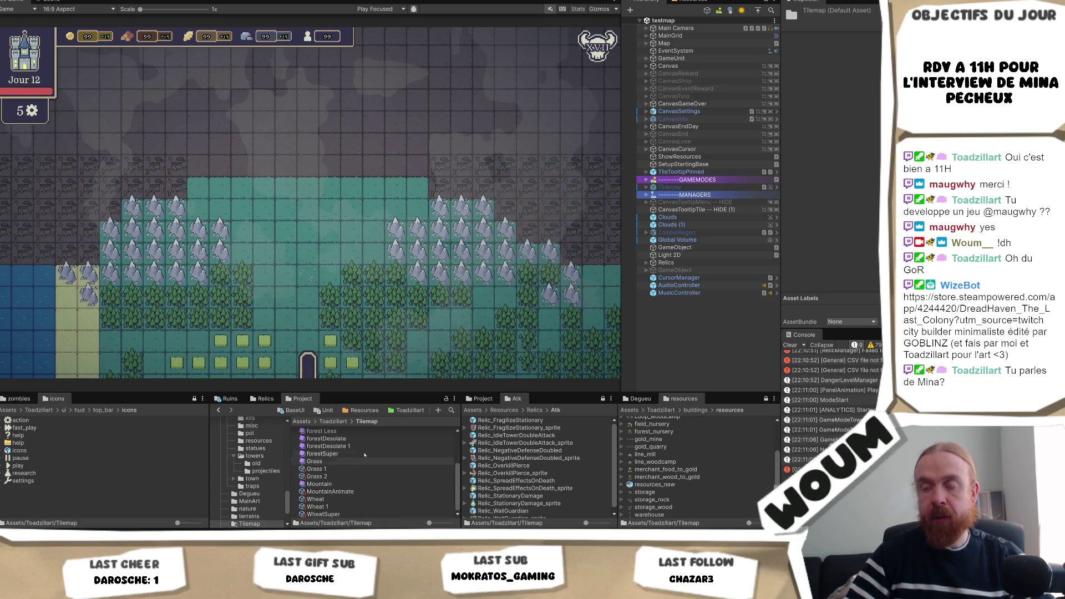
scroll(350, 489, "up", 3)
scroll(341, 501, "down", 1)
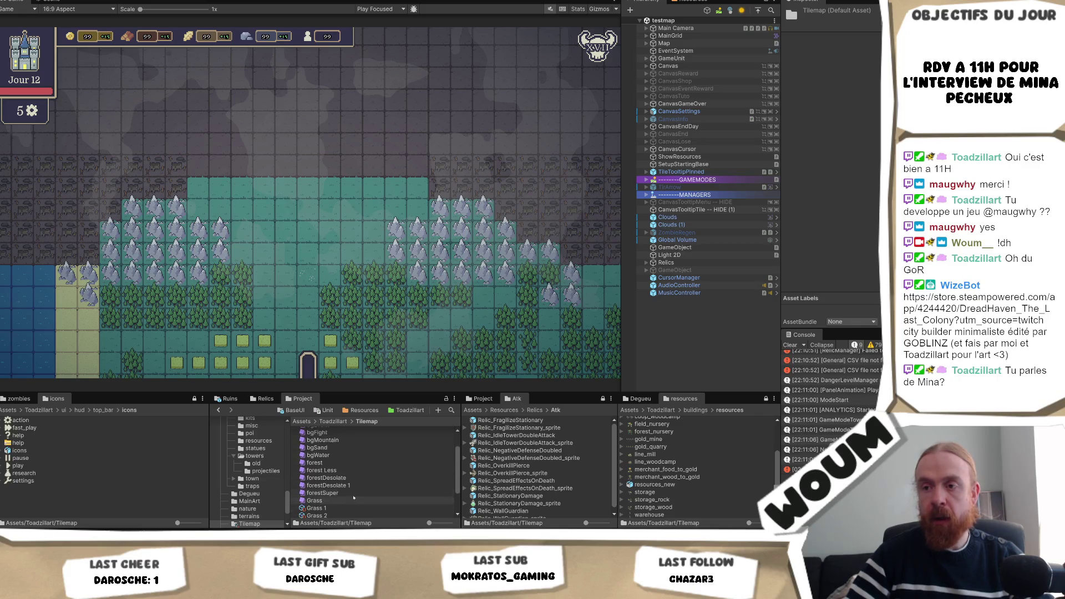
Trace the forestDesolate tile to its deadlands_decor sprite sheet and review its import settings.
left_click(327, 477)
left_click(864, 53)
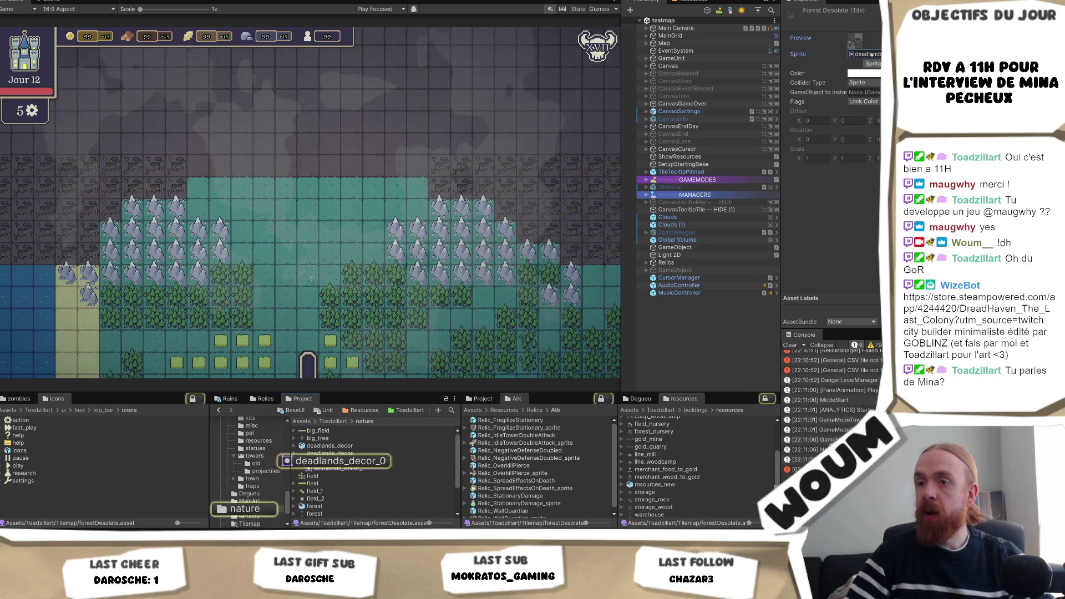
left_click(863, 54)
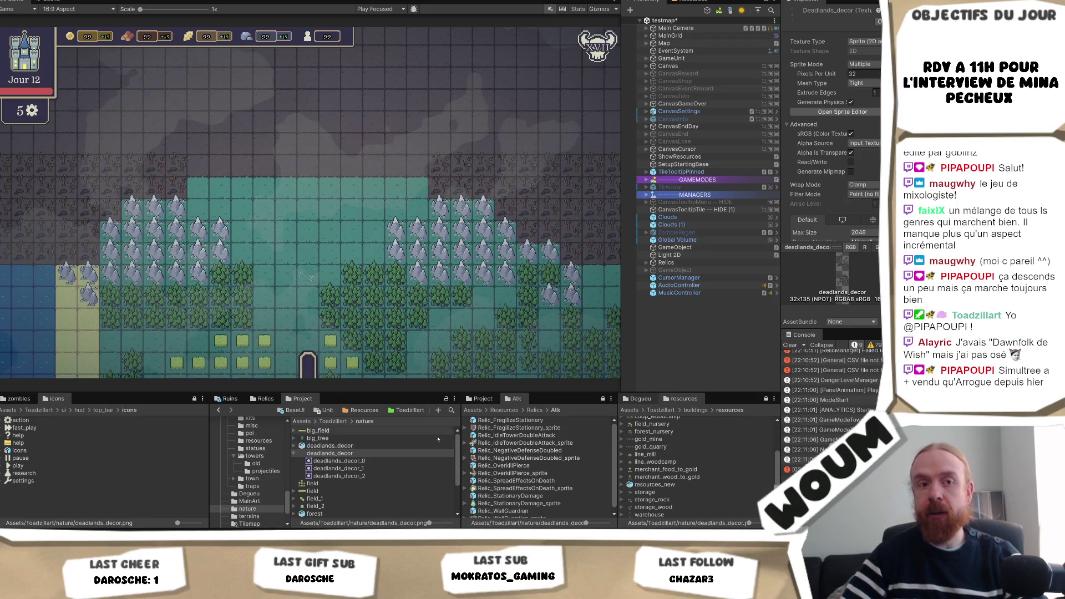
scroll(412, 454, "down", 3)
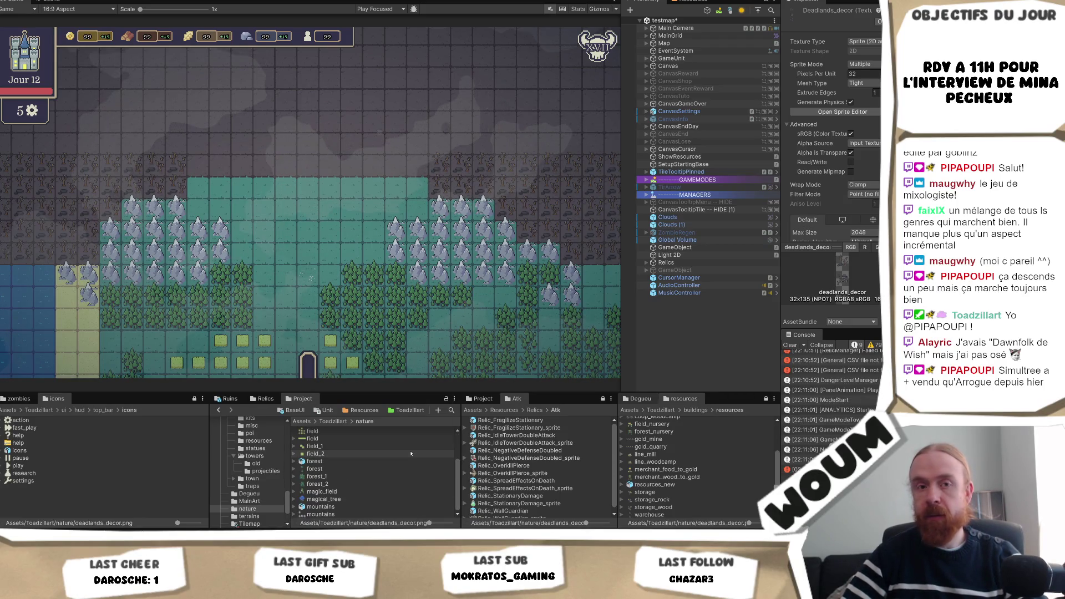
scroll(411, 454, "up", 3)
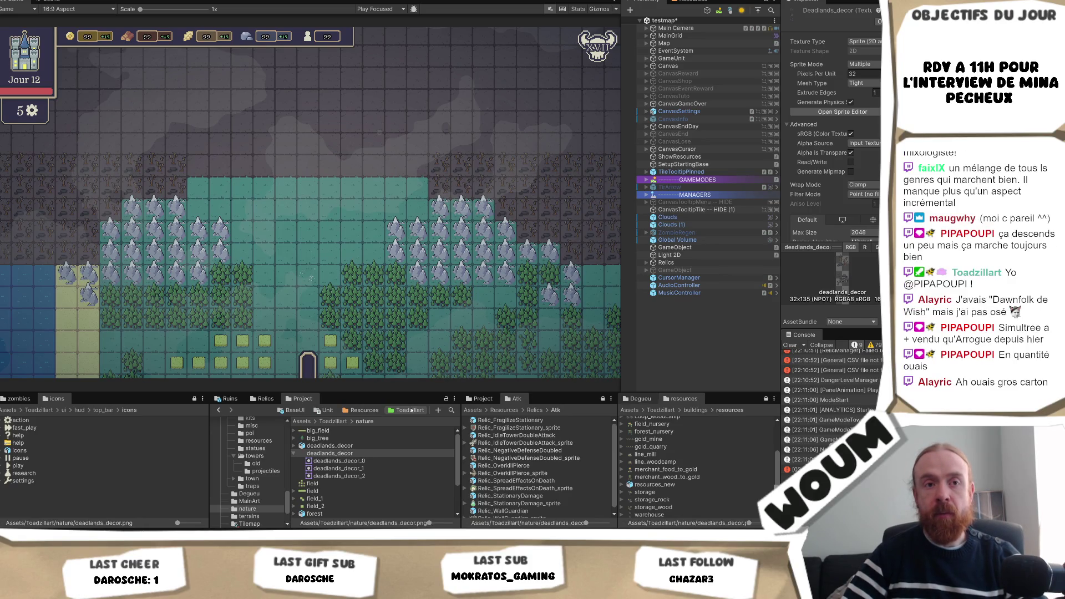
Go back to the Toadzillart folder and bring up the web browser.
left_click(410, 410)
scroll(364, 491, "down", 5)
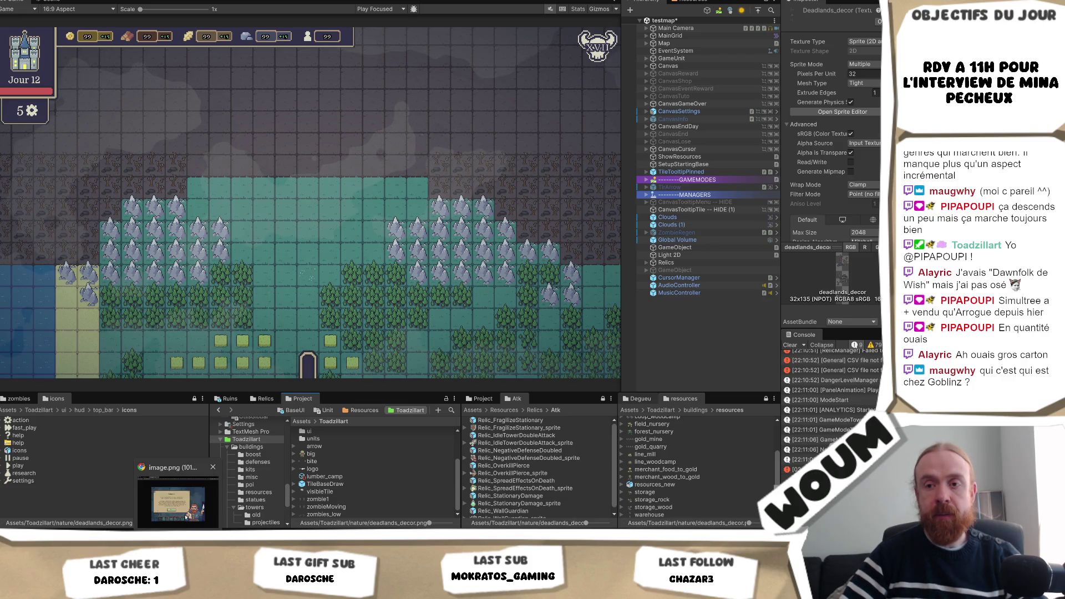
left_click(186, 517)
Pull up the DreadHaven: The Last Colony Steam page, watch and pause its trailer, then return to Unity.
key("ctrl+t")
type("dreadh")
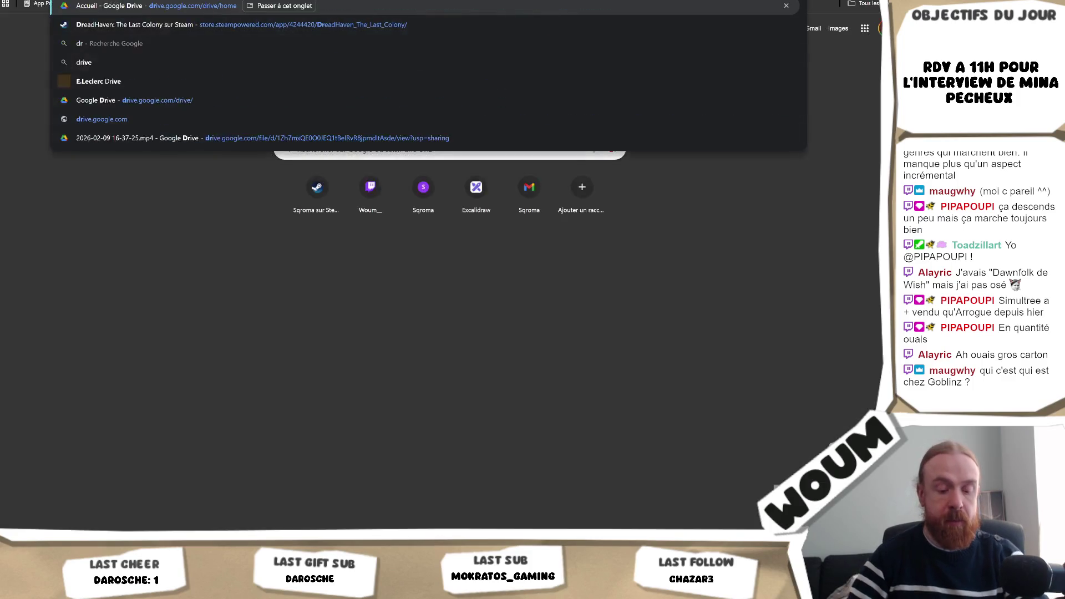
key("Return")
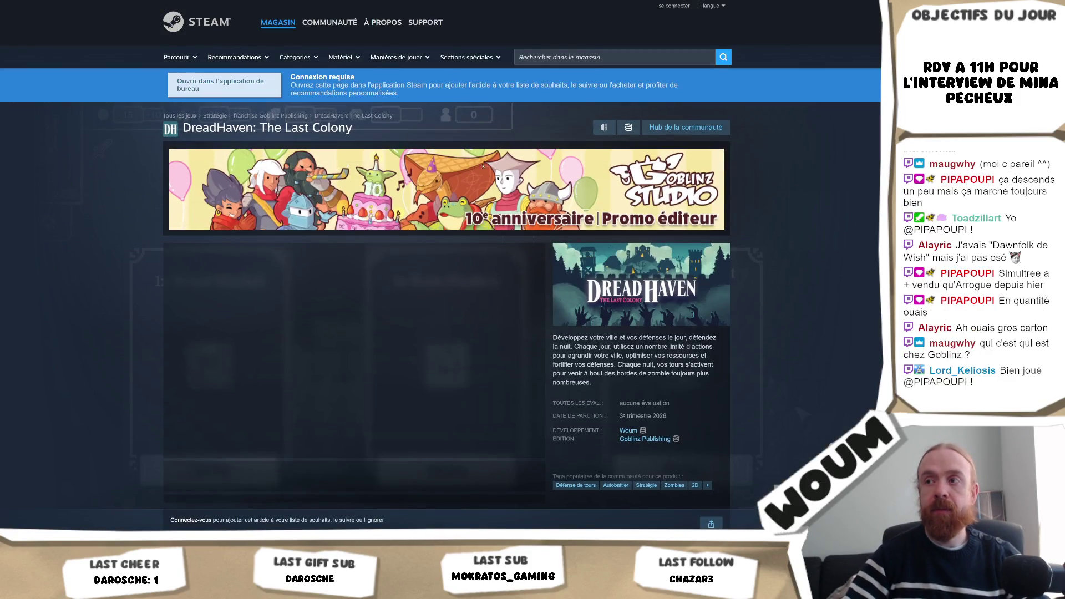
scroll(739, 210, "down", 2)
scroll(739, 209, "down", 1)
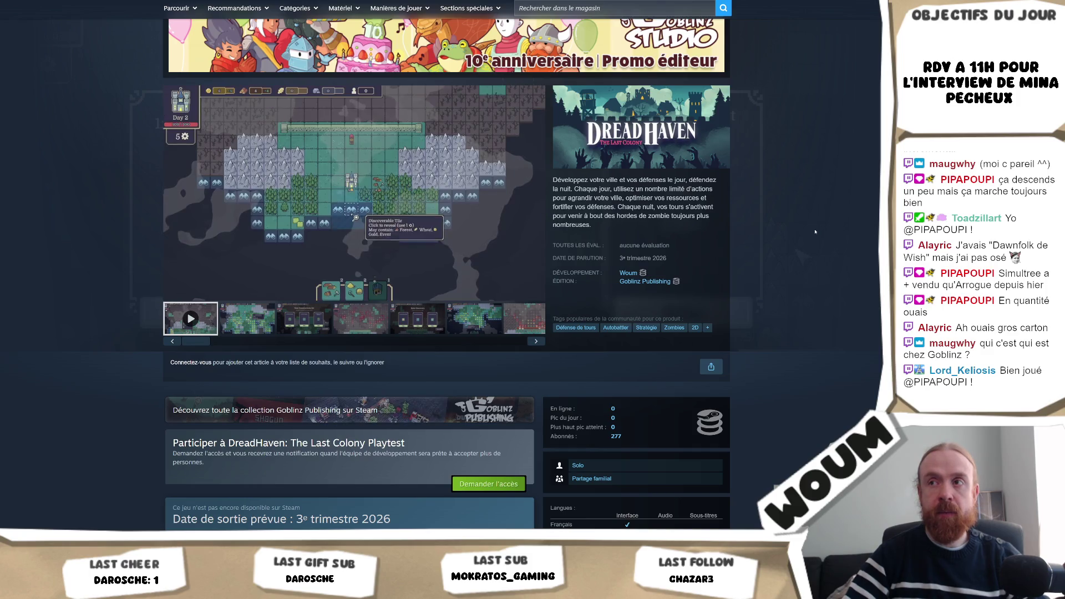
scroll(815, 232, "up", 1)
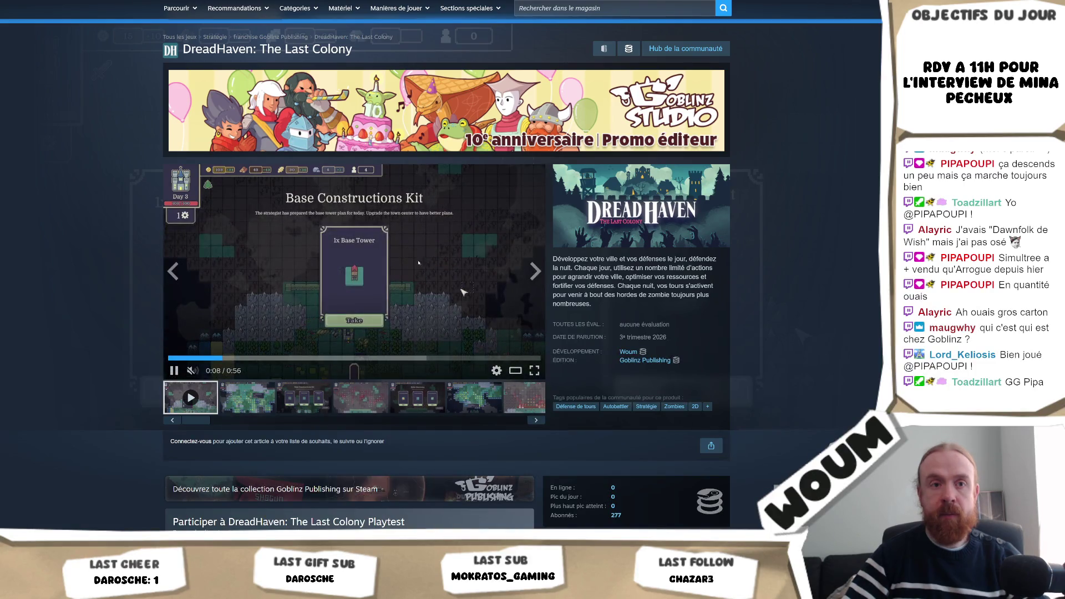
left_click(423, 268)
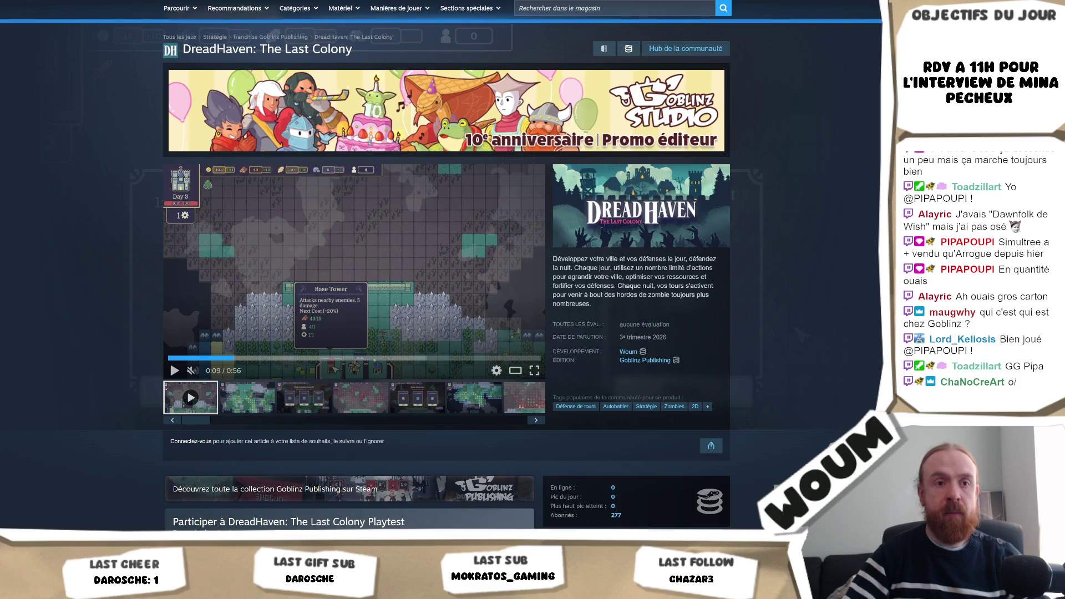
key("alt+Tab")
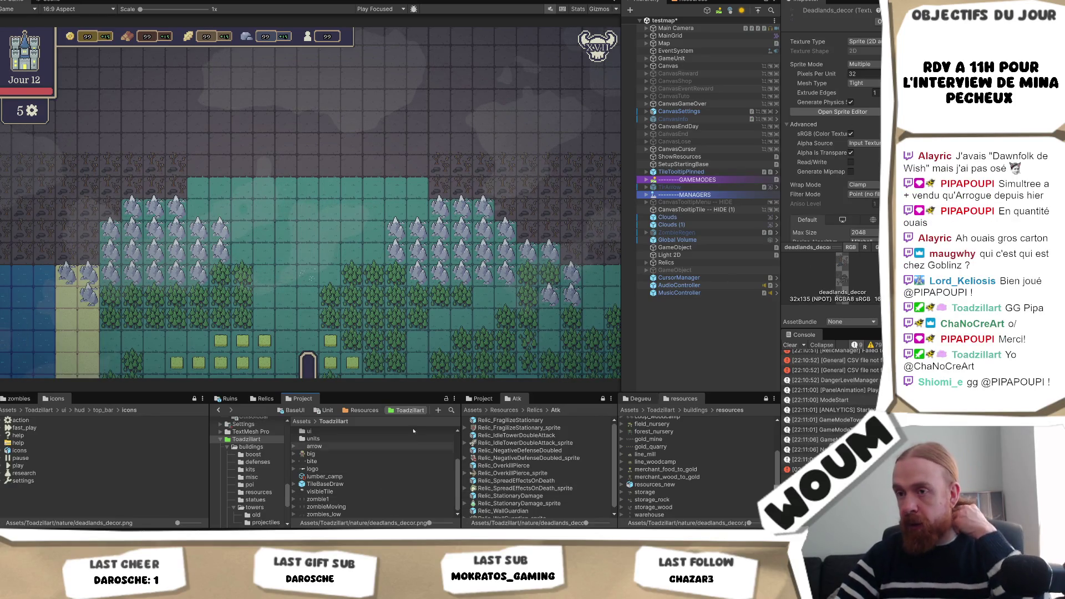
In the Tilemap folder, duplicate the forestDesolate 1 tile as forestDesolate 2.
scroll(374, 451, "up", 3)
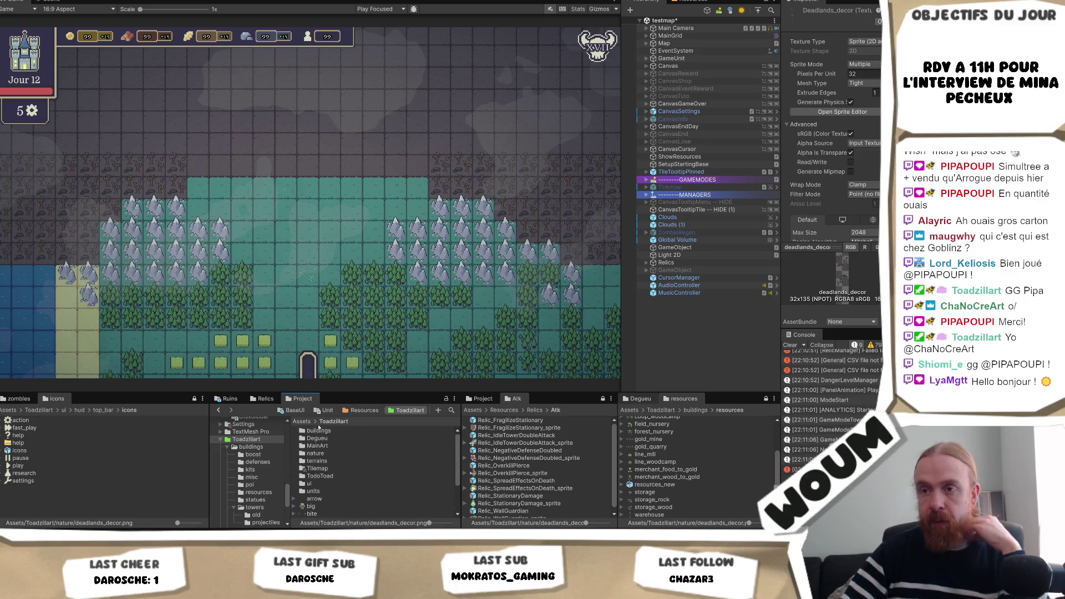
left_click(332, 461)
double_click(318, 469)
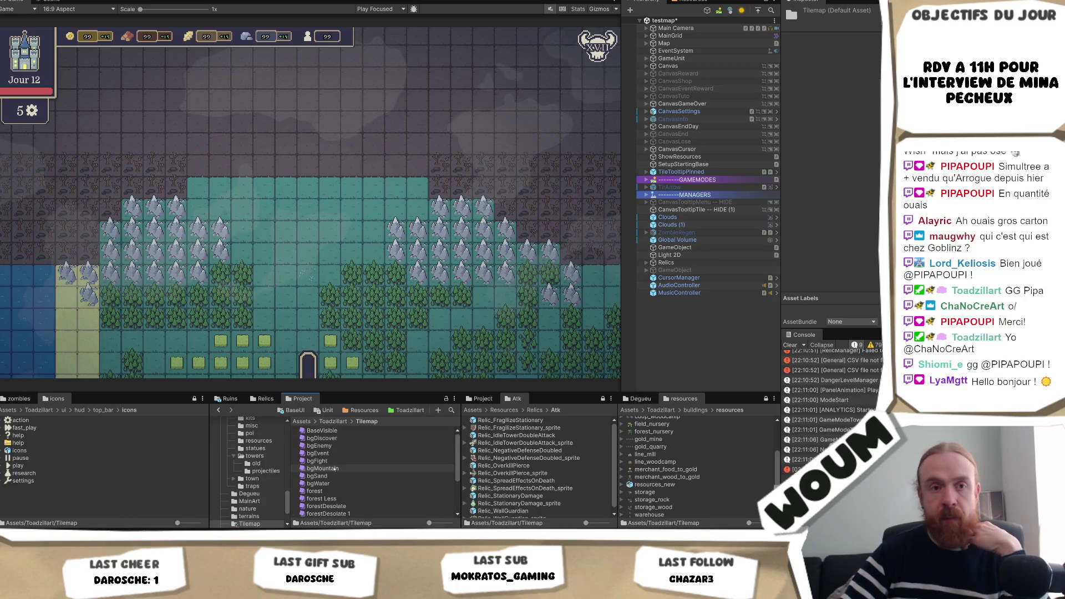
scroll(346, 471, "down", 3)
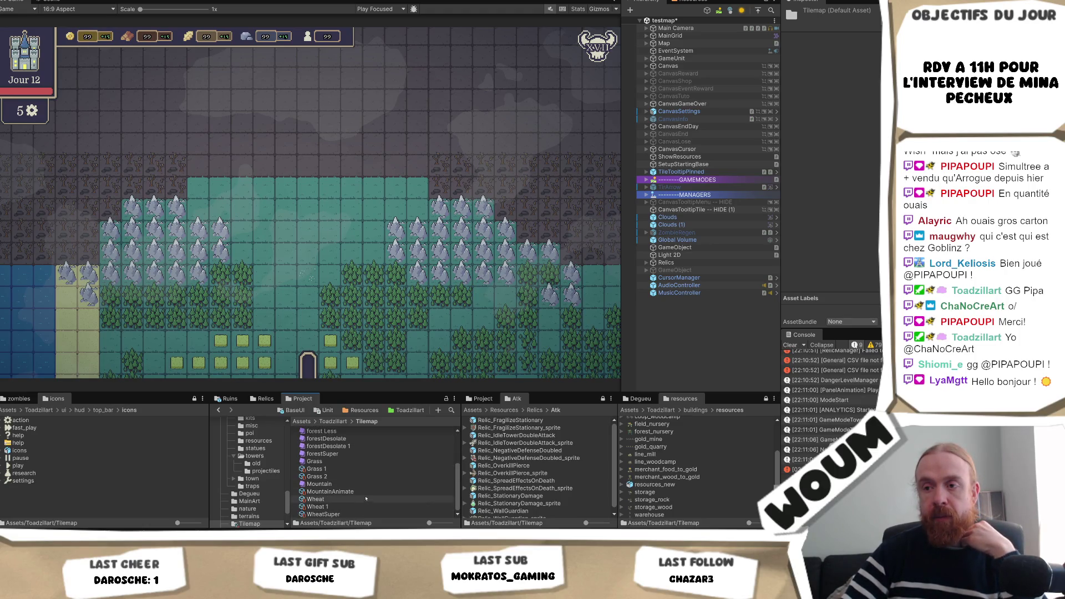
scroll(362, 476, "up", 1)
left_click(375, 457)
key("ctrl+d")
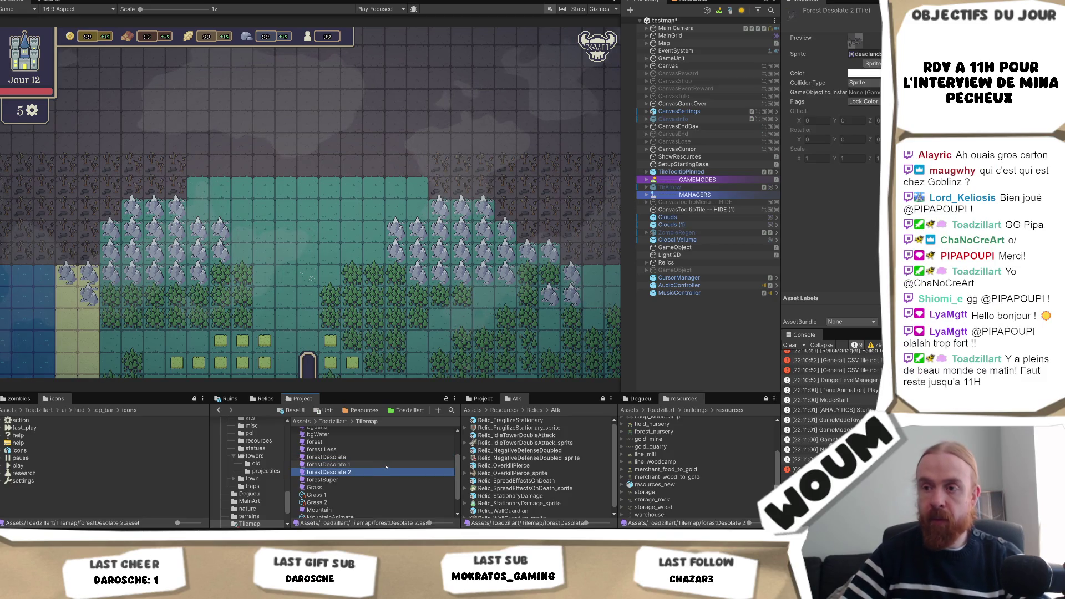
left_click(869, 55)
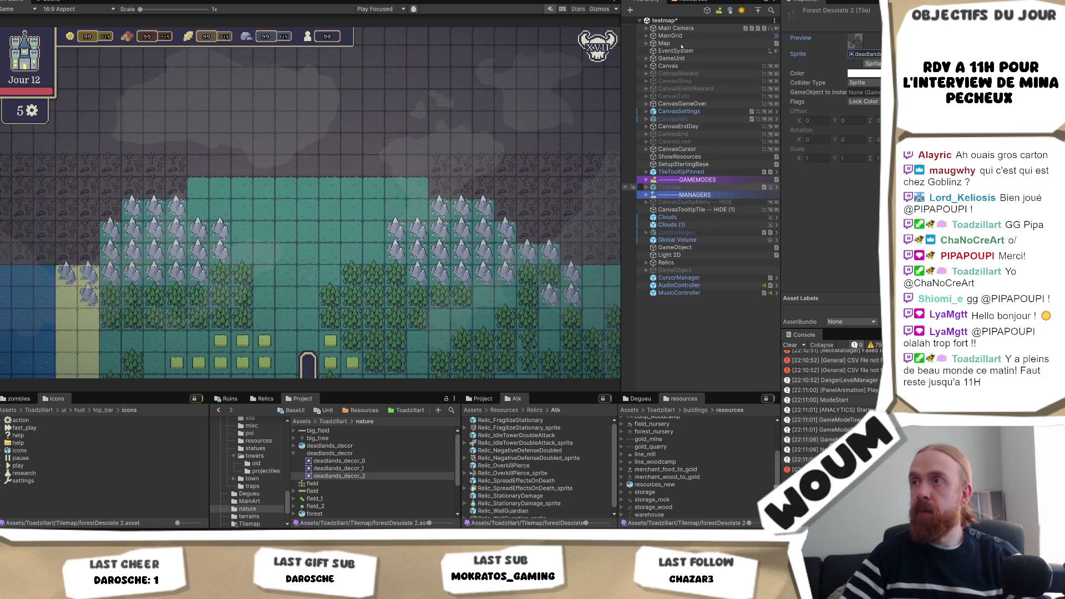
Select the Map object, widen the Hierarchy, and open its Map script in the code editor.
left_click(647, 44)
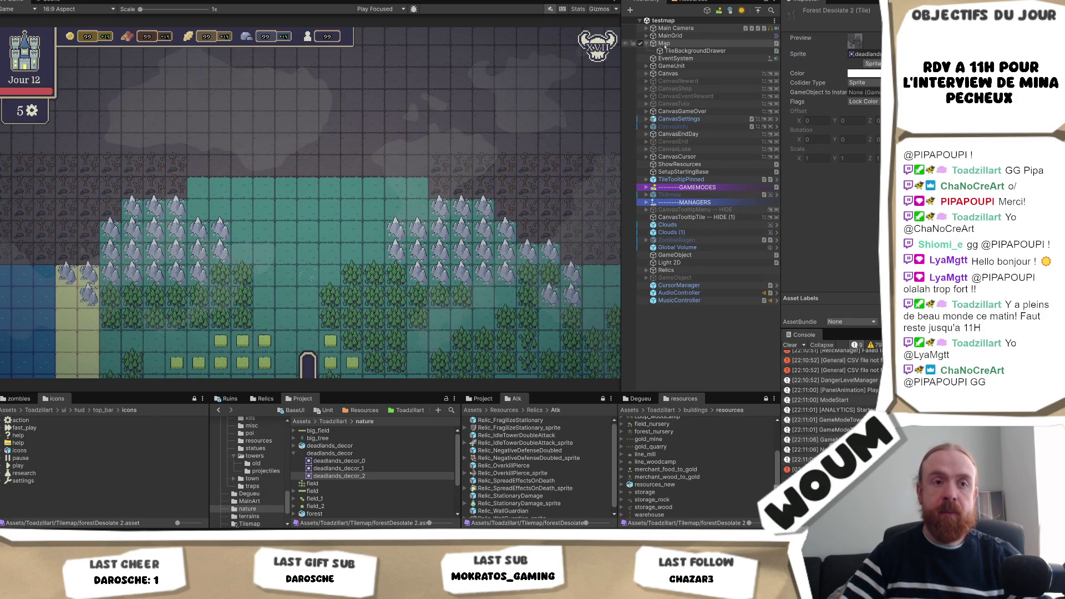
left_click(668, 43)
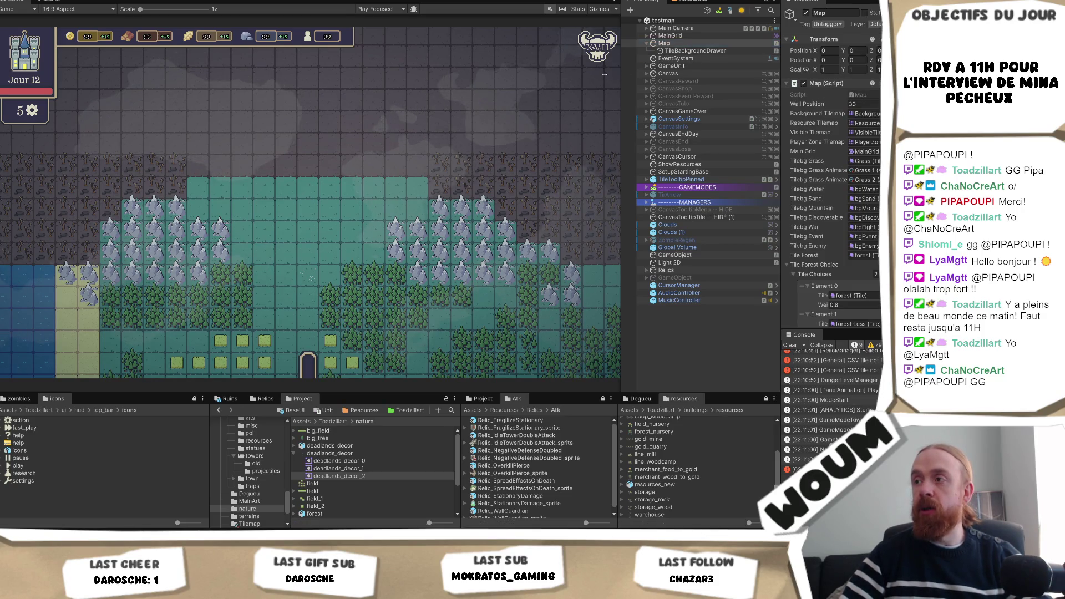
left_click_drag(621, 166, 559, 167)
left_click(871, 95)
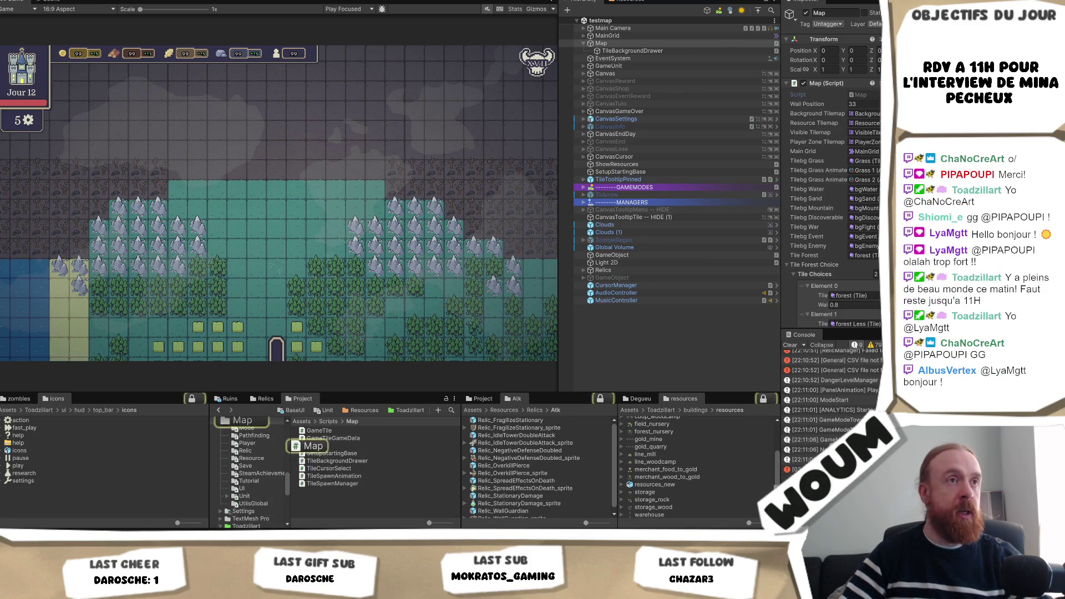
double_click(871, 95)
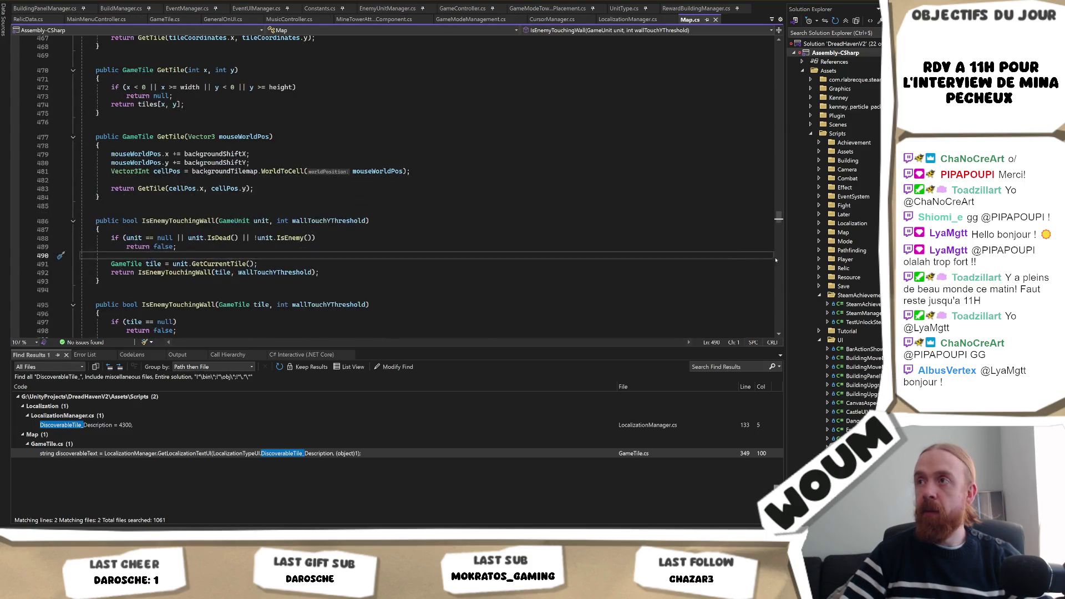
Scroll Map.cs down to the forest, wheat and deadland TileChoice fields around line 136.
left_click_drag(779, 219, 779, 33)
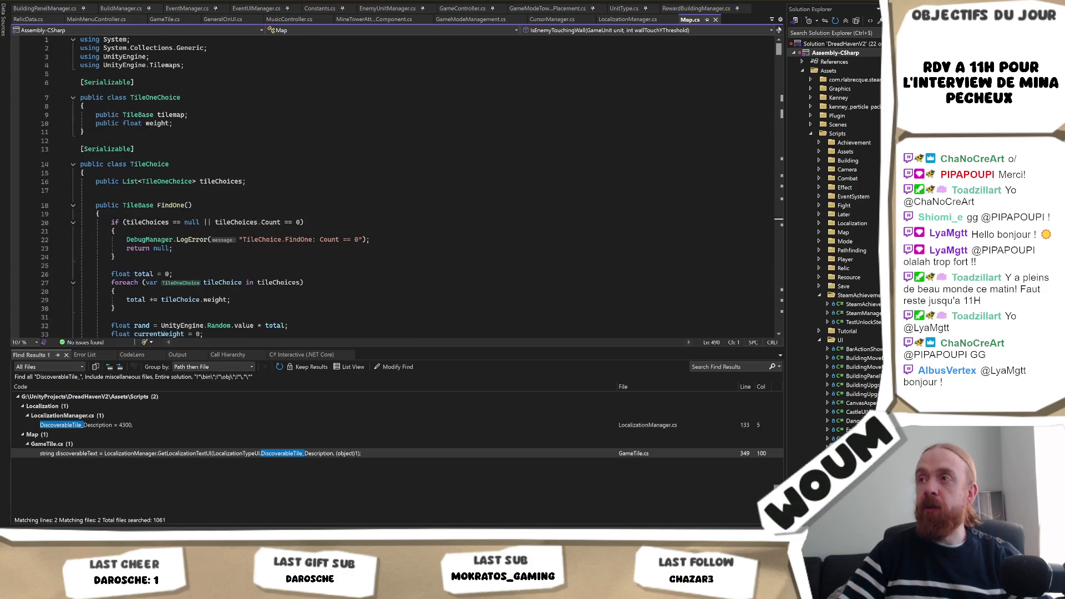
scroll(405, 205, "down", 7)
scroll(405, 205, "down", 20)
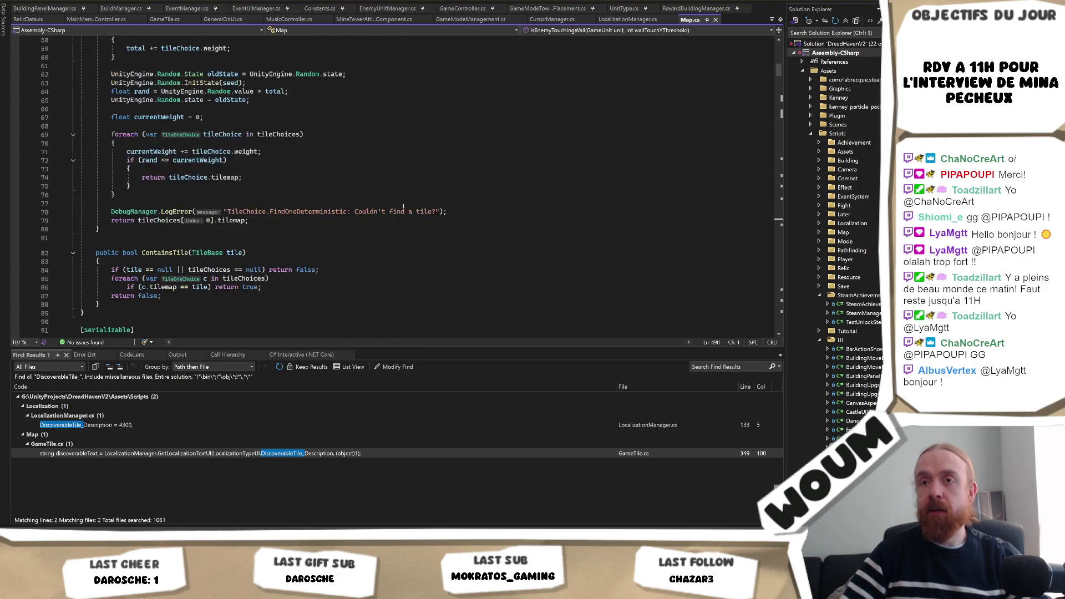
scroll(304, 243, "down", 1)
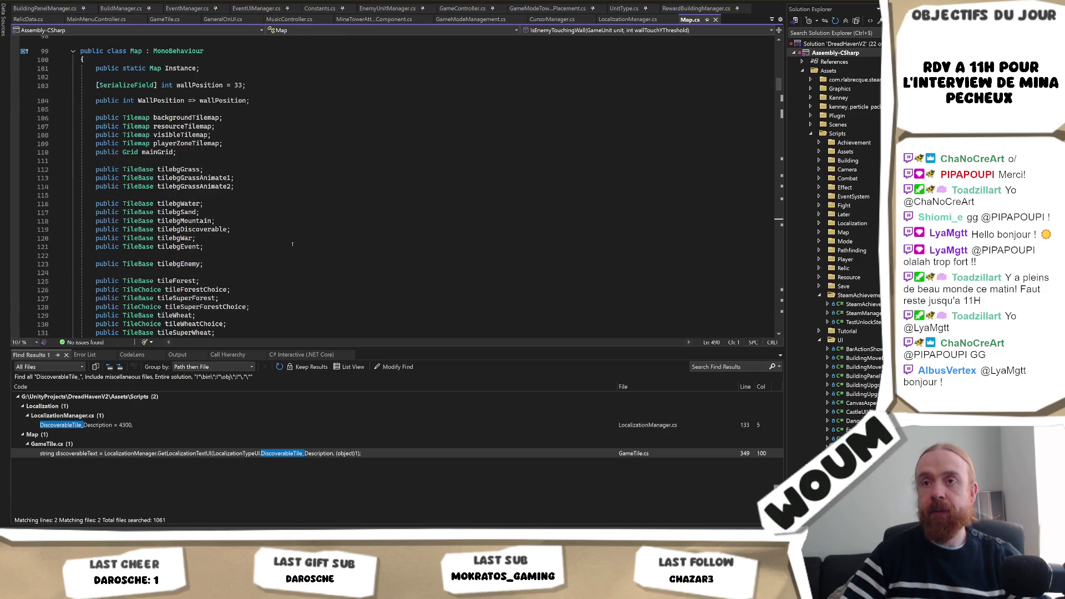
scroll(250, 196, "down", 4)
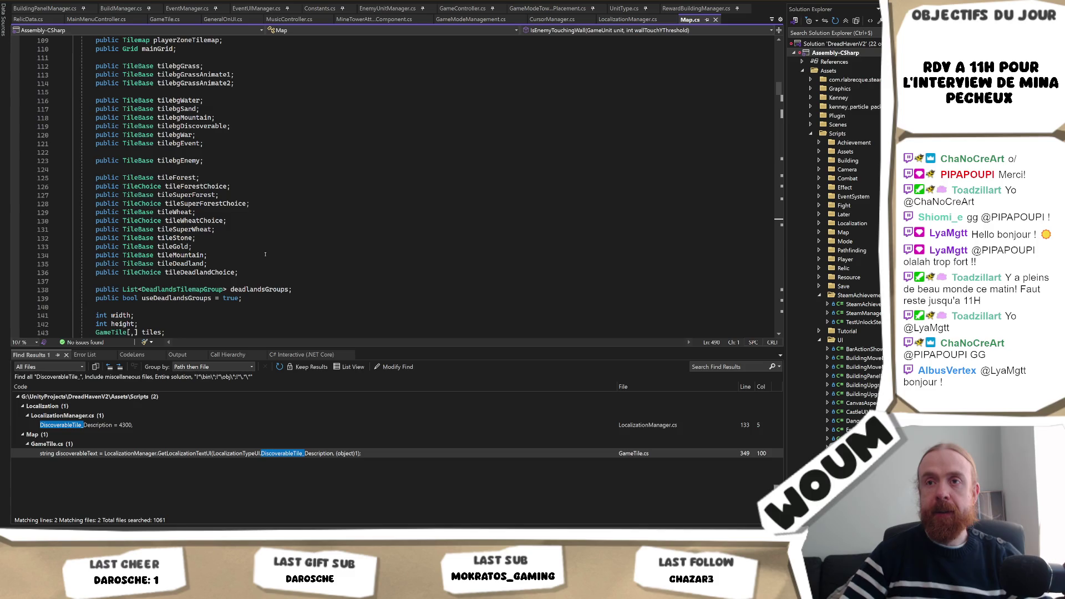
left_click(248, 275)
Add, then delete, a stray extra entry in the super forest tile choices.
key("alt+Tab")
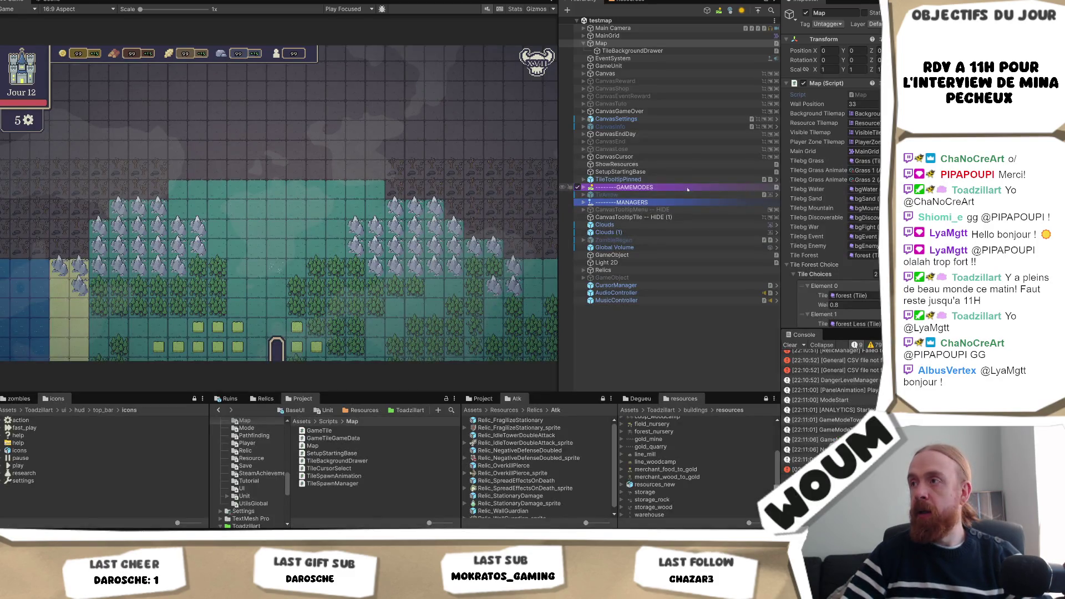
scroll(850, 261, "down", 7)
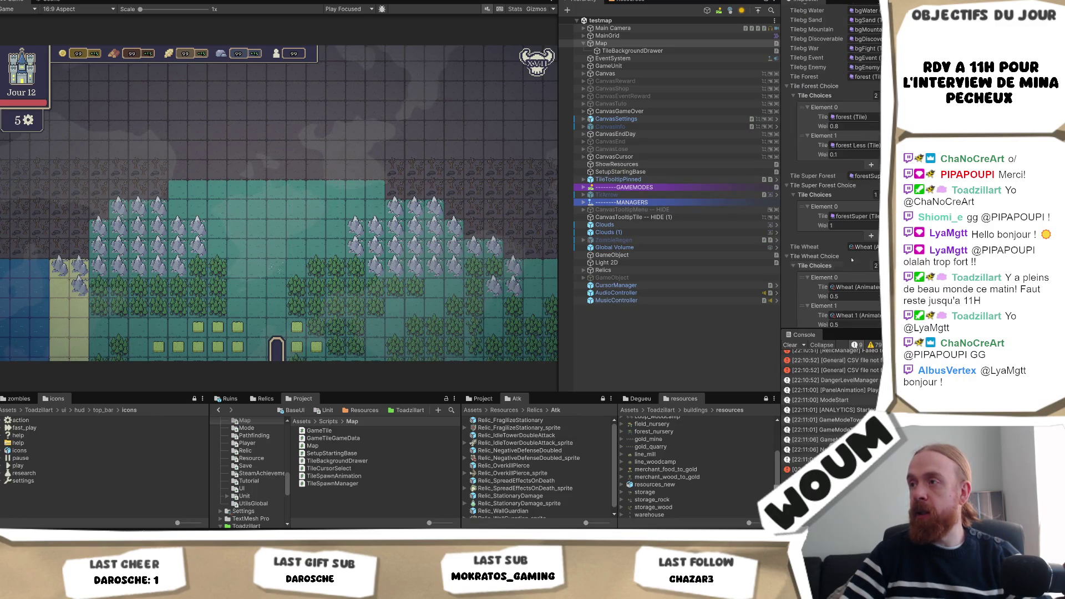
left_click(871, 236)
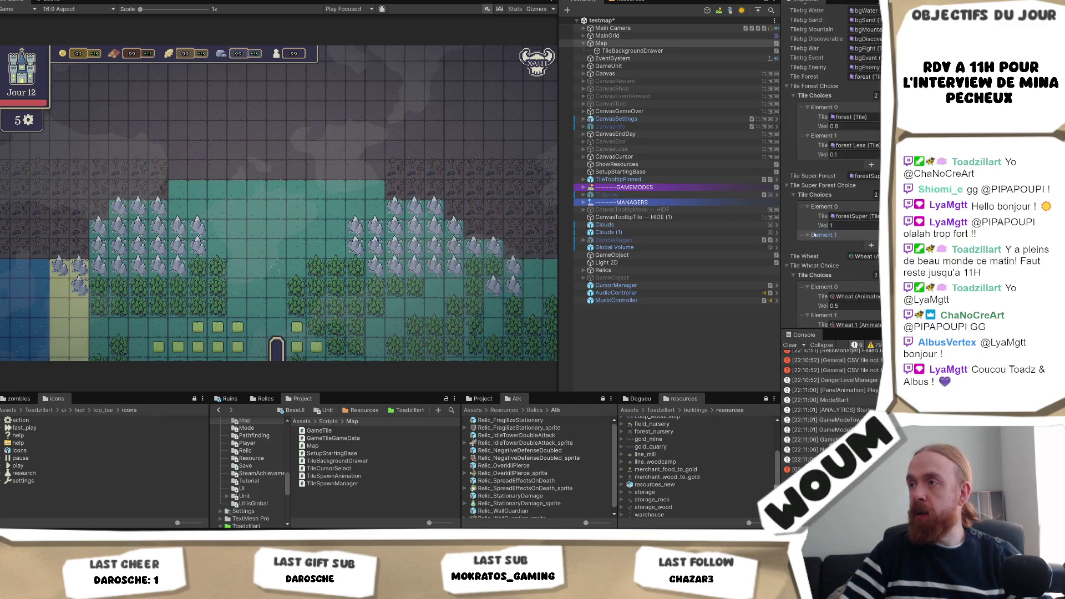
left_click(814, 236)
key("Delete")
Add a third deadland tile choice using forestDesolate 2 at weight 0.1, then run the game.
scroll(858, 267, "down", 2)
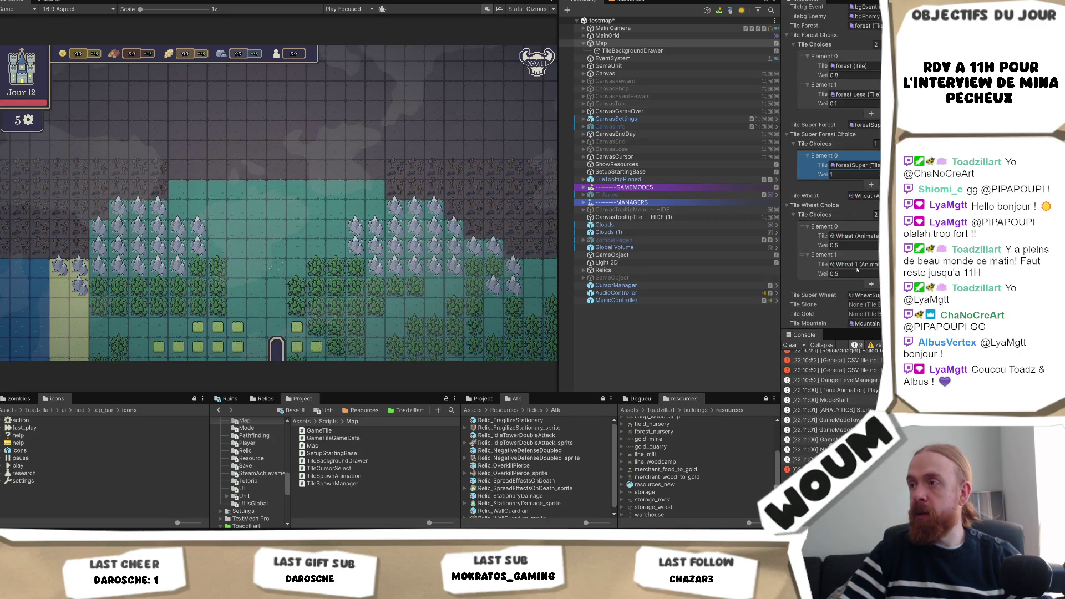
scroll(854, 268, "down", 4)
scroll(850, 267, "down", 4)
left_click(855, 197)
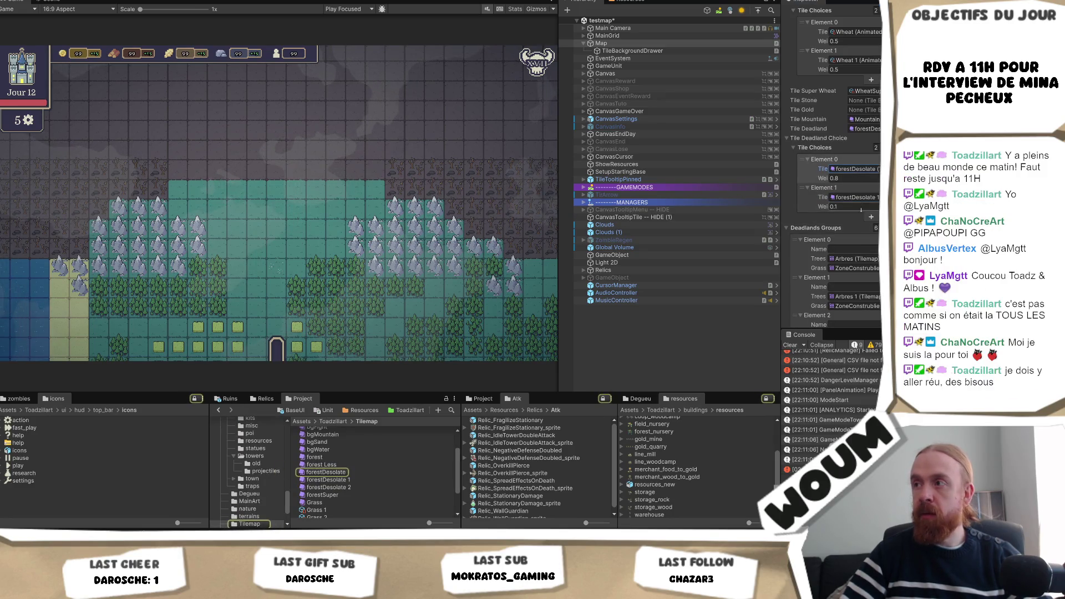
left_click(871, 218)
left_click(821, 216)
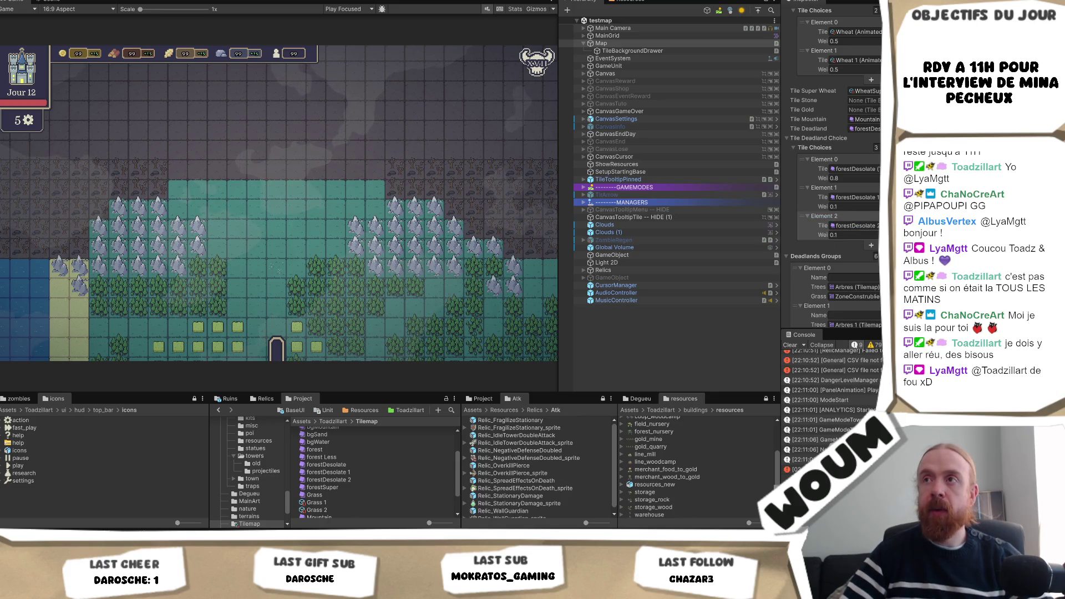
left_click(438, 0)
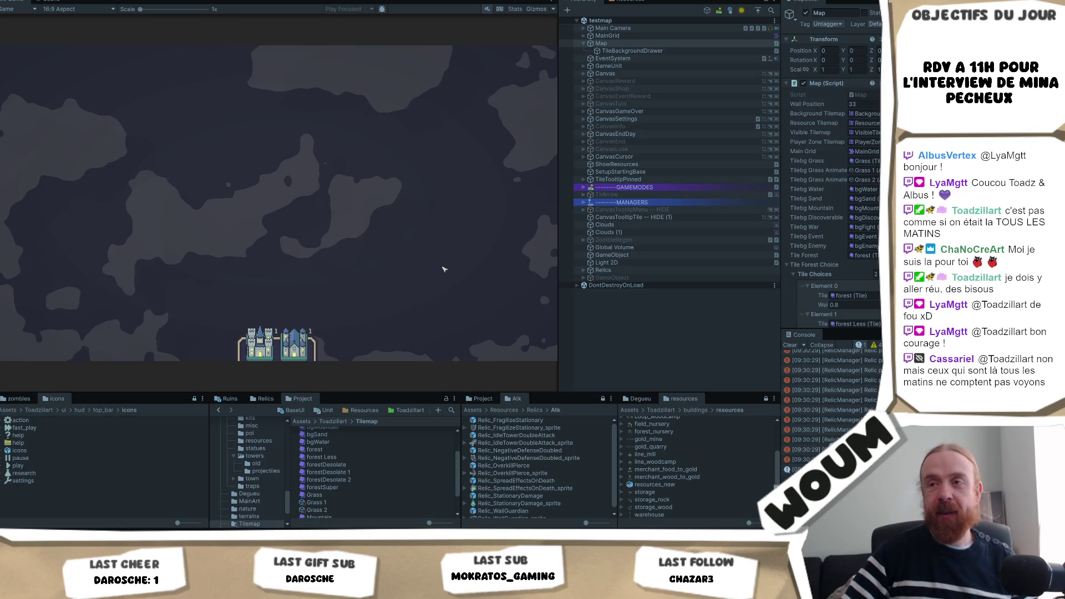
Dismiss the welcome message, place the town center, and screenshot the game's map area.
left_click(277, 288)
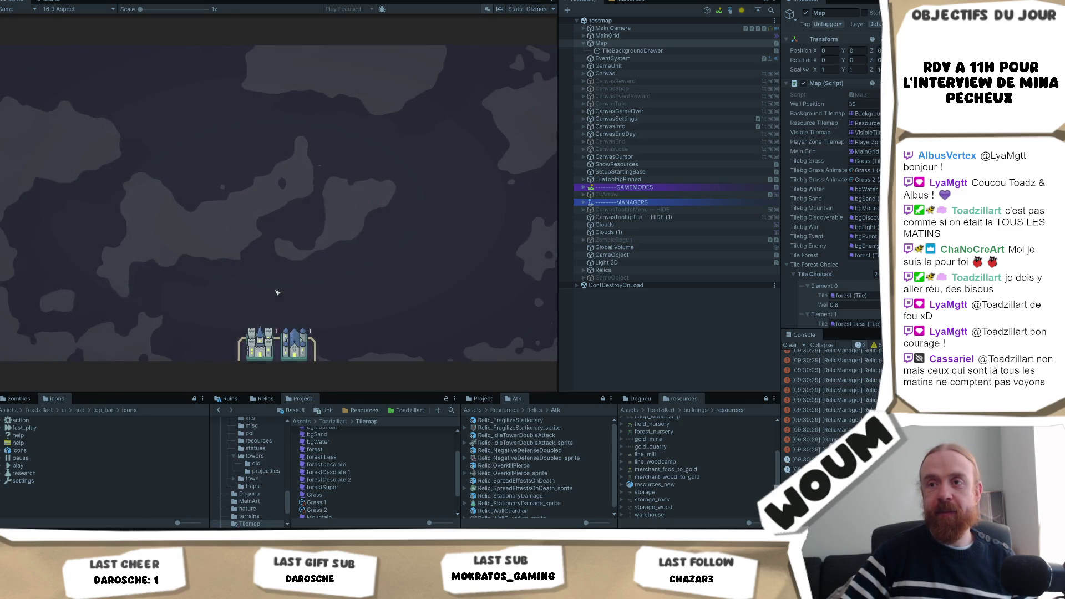
left_click(277, 268)
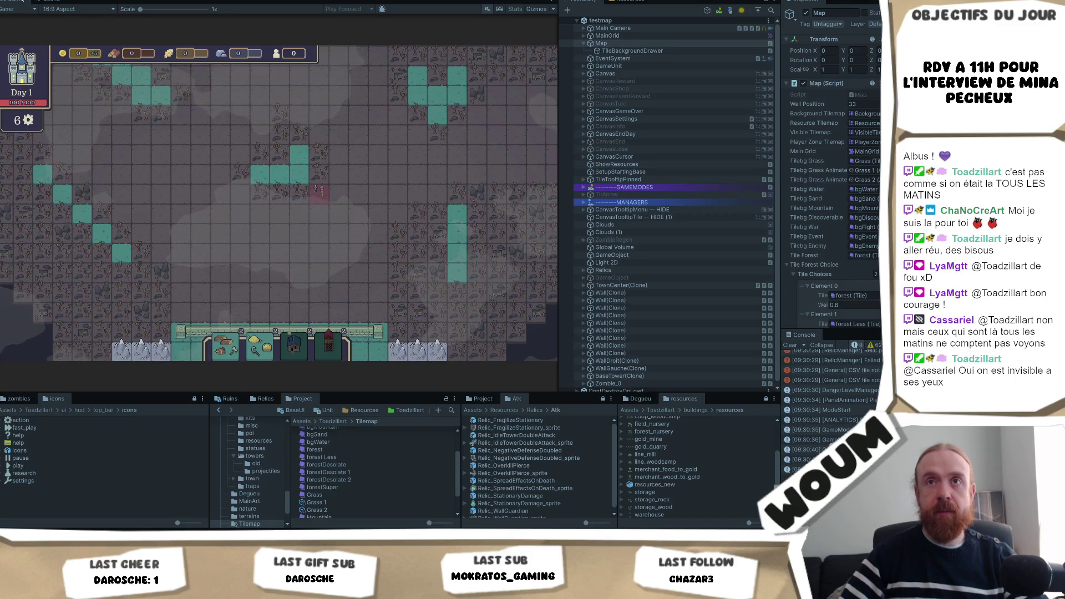
right_click(18, 1)
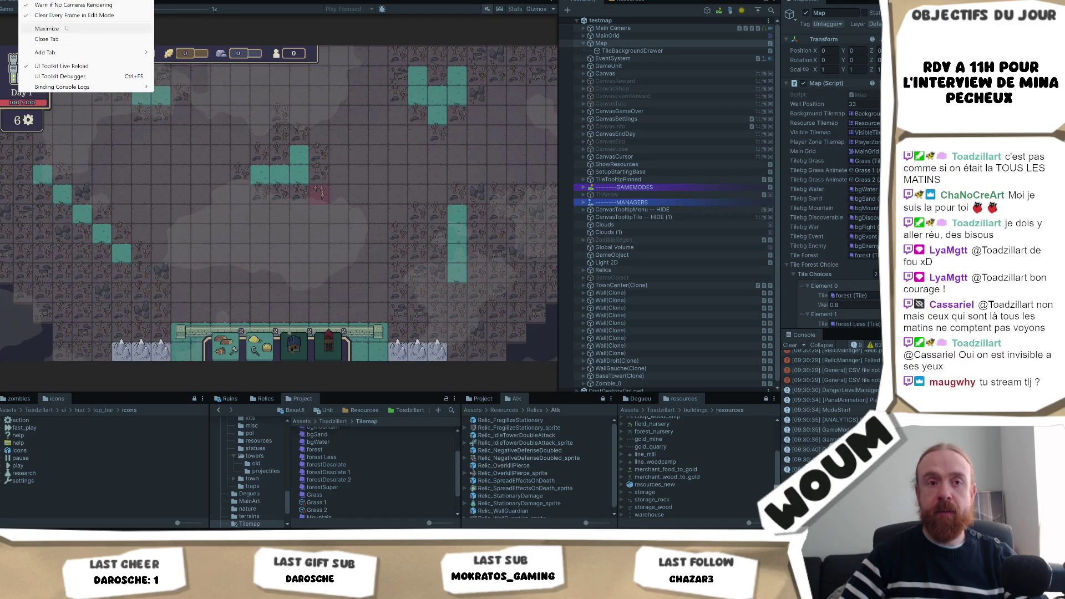
left_click(210, 116)
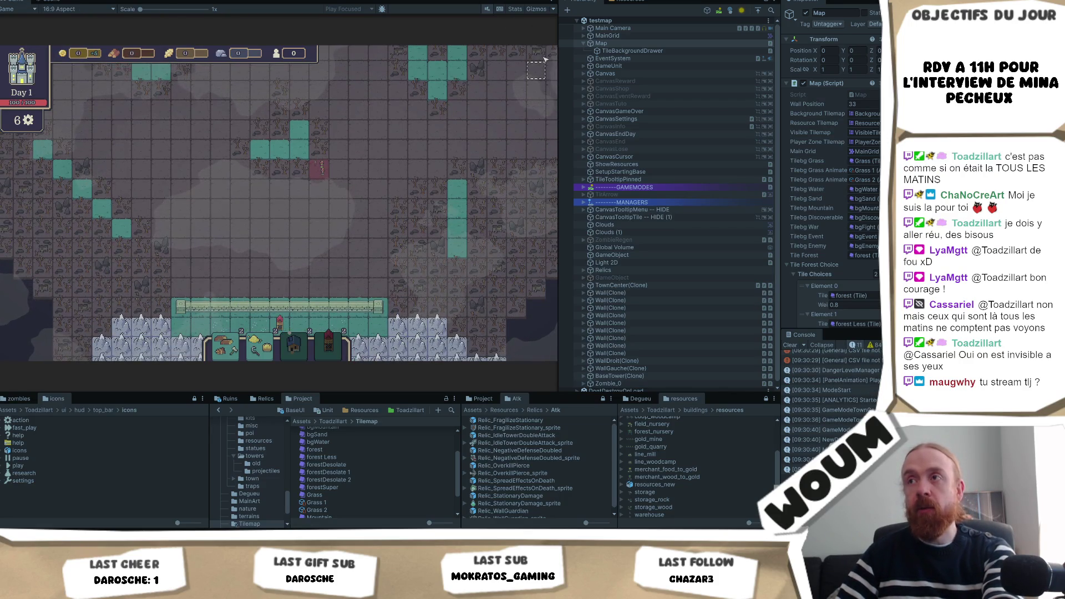
key("Print")
left_click_drag(549, 42, 1, 362)
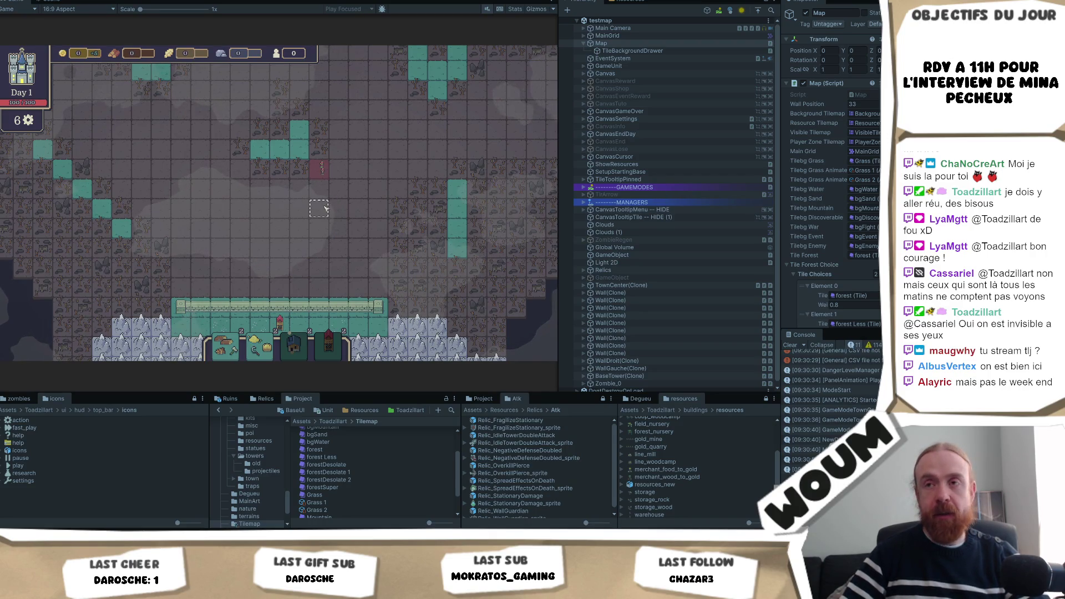
Pan the map view with WASD, heading down toward the town wall.
key("d")
key("w")
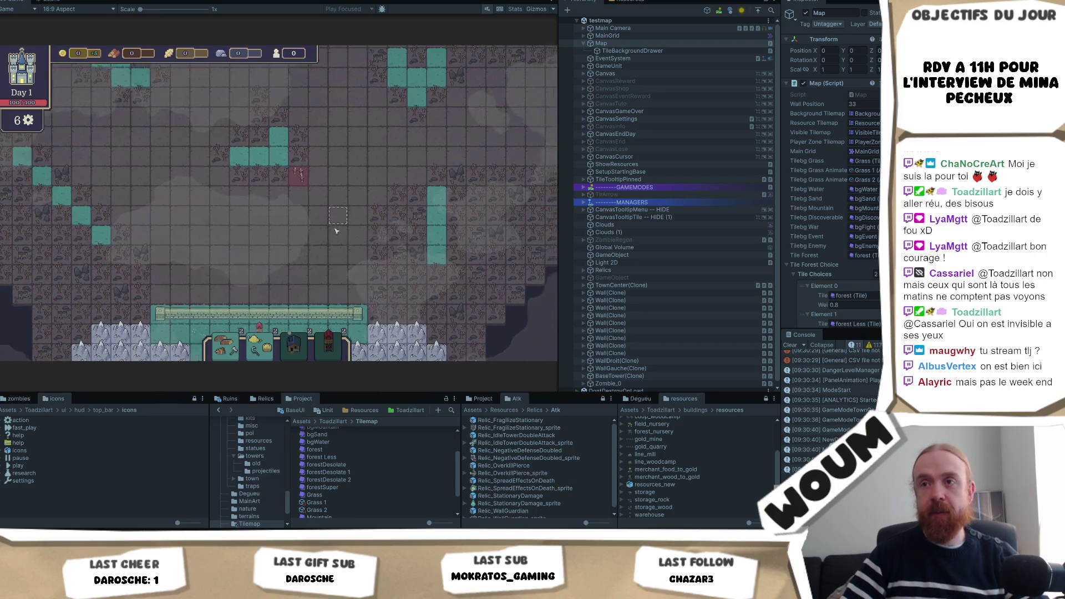
key("d")
key("w")
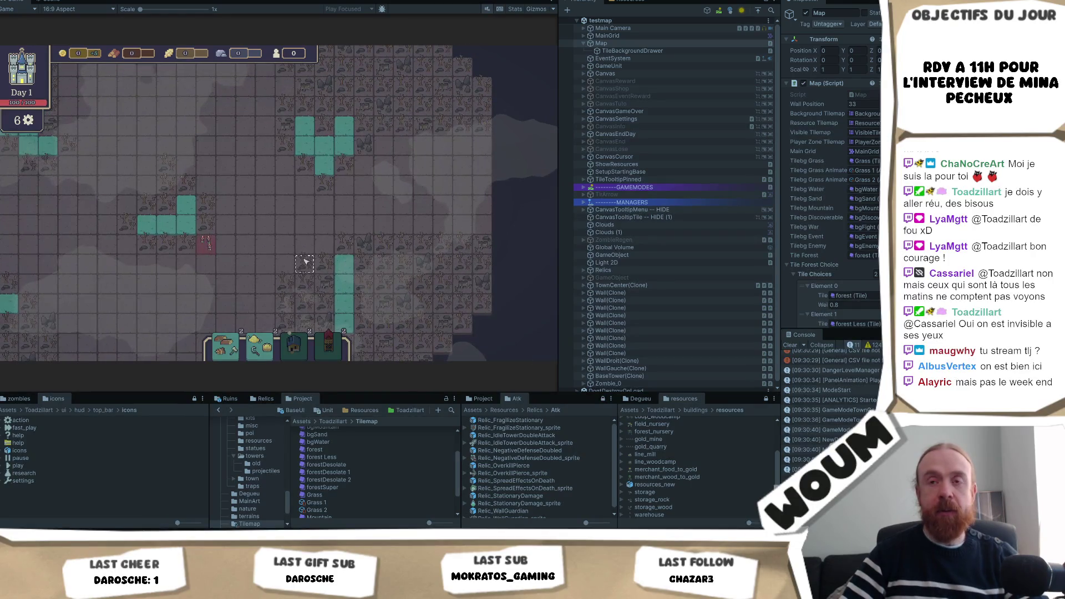
key("a")
key("w")
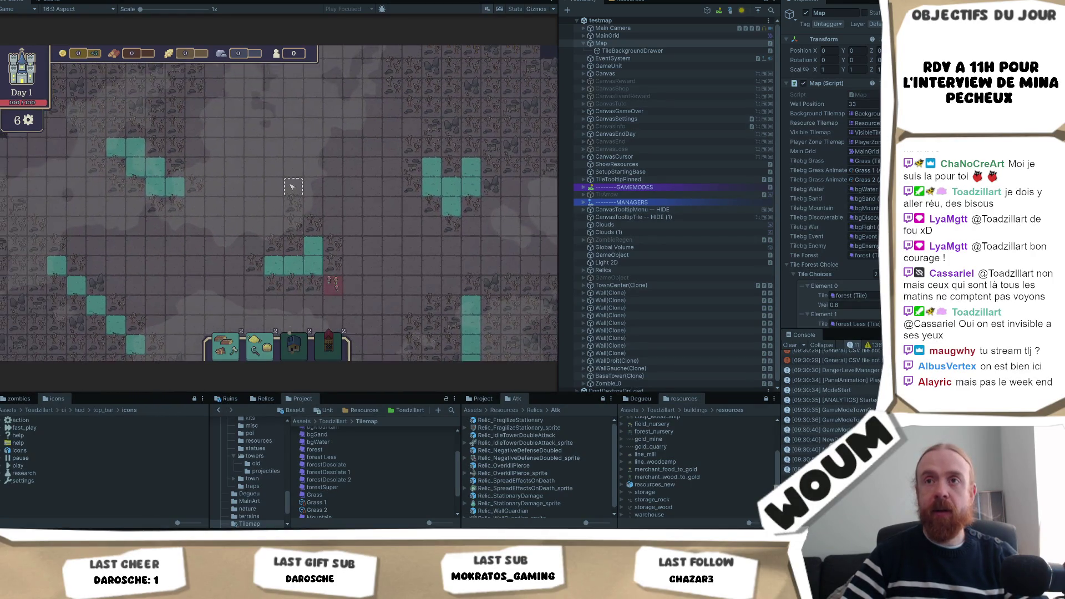
key("s")
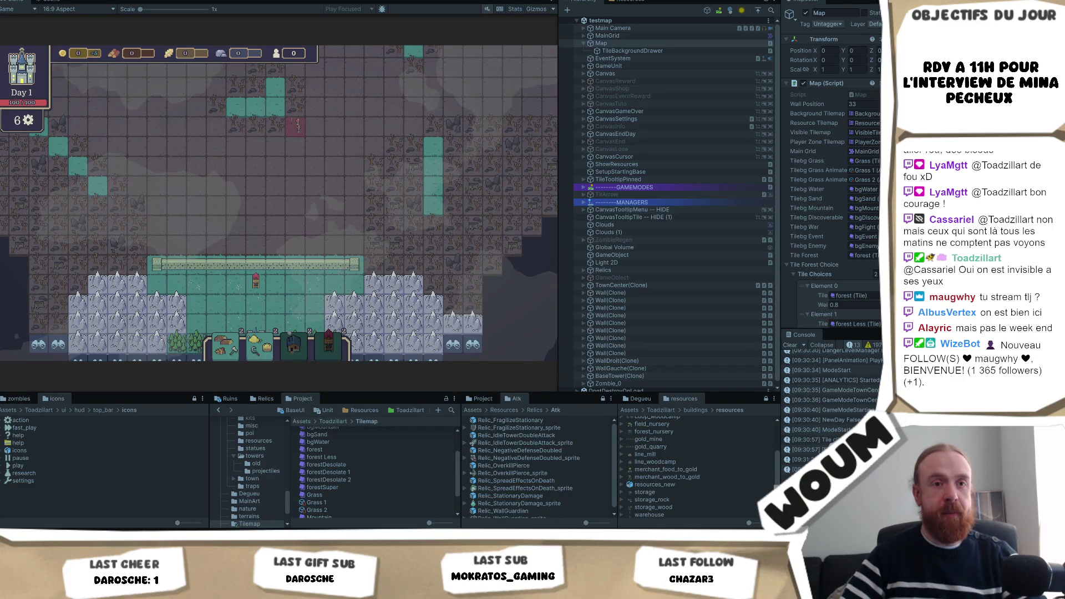
Pan the map view up, right and left to survey the desolate forest tiles.
key("w")
key("d")
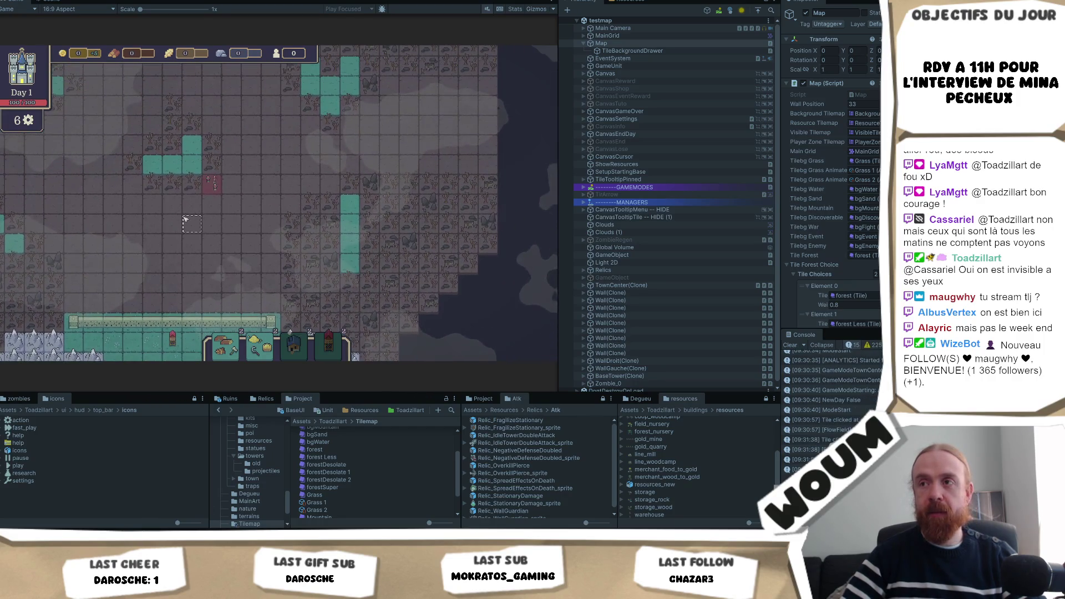
key("w")
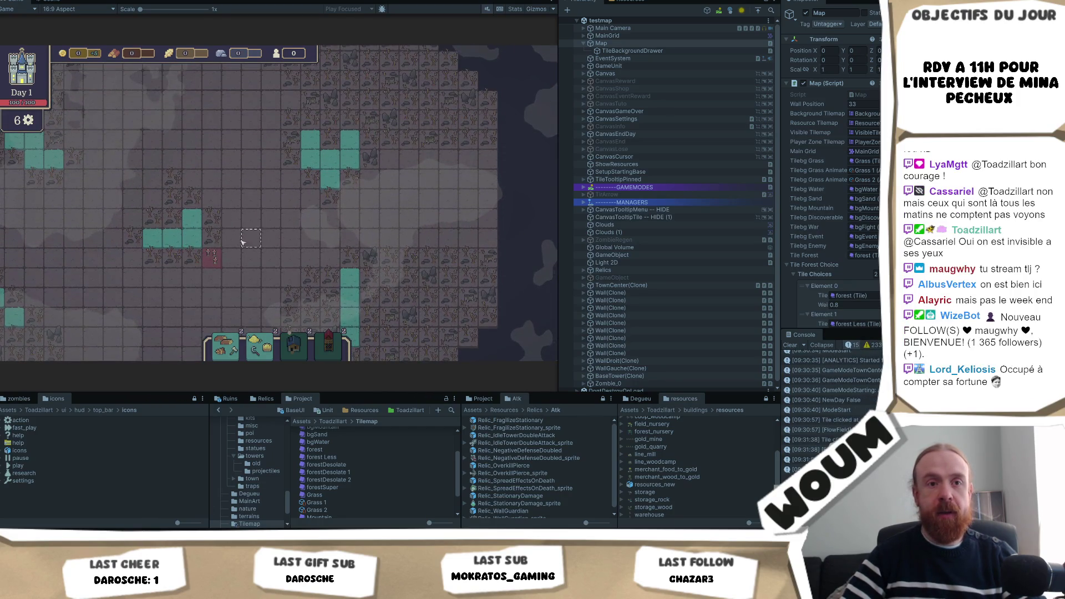
key("w")
key("a")
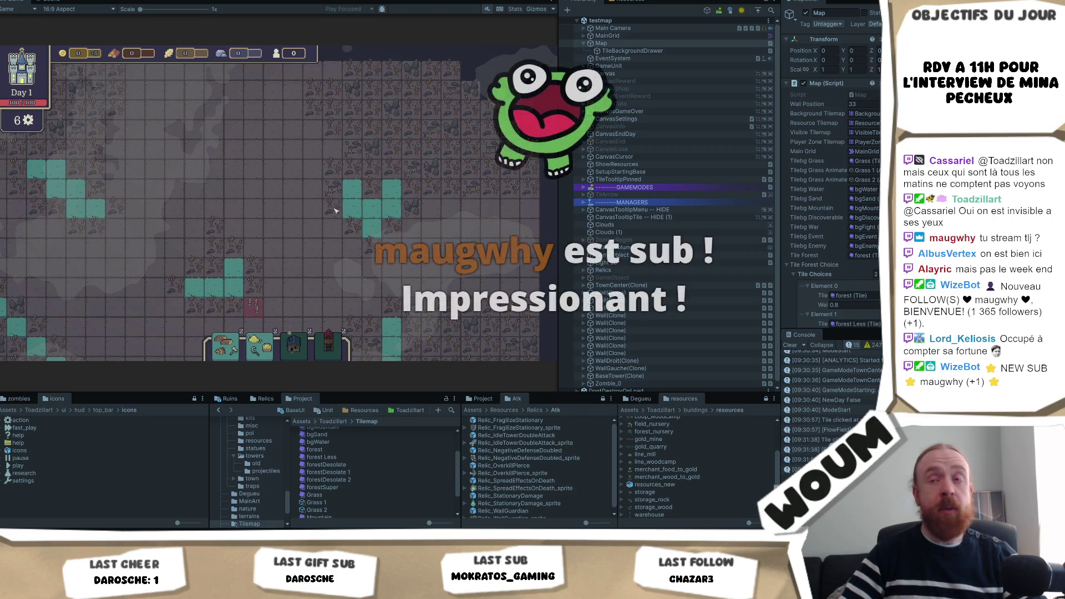
Pan back around and down until the spiked bottom town wall is in view.
key("d")
key("s")
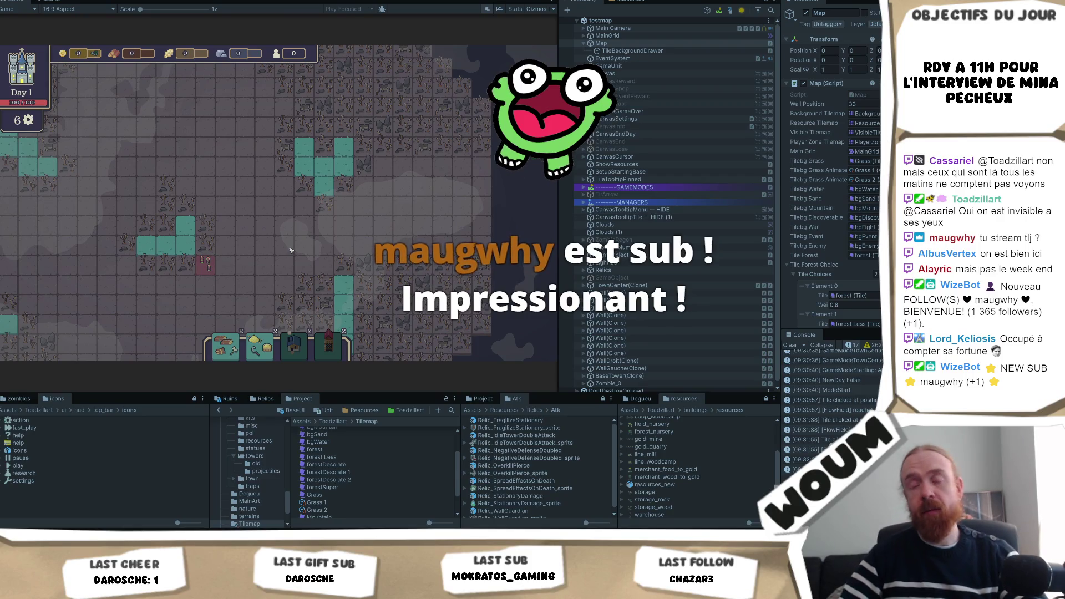
key("w")
key("d")
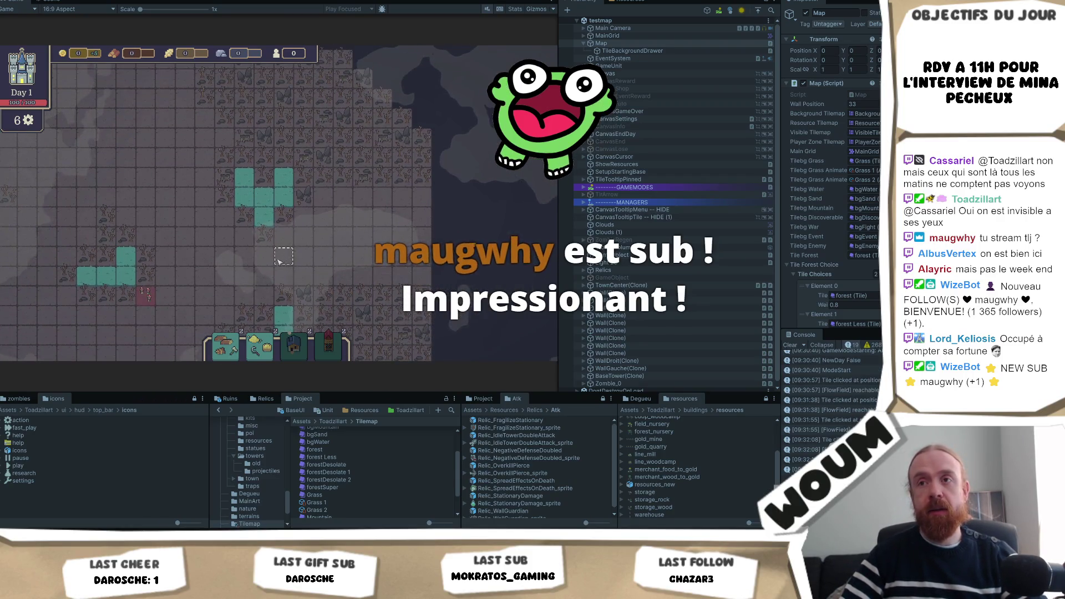
key("a")
key("s")
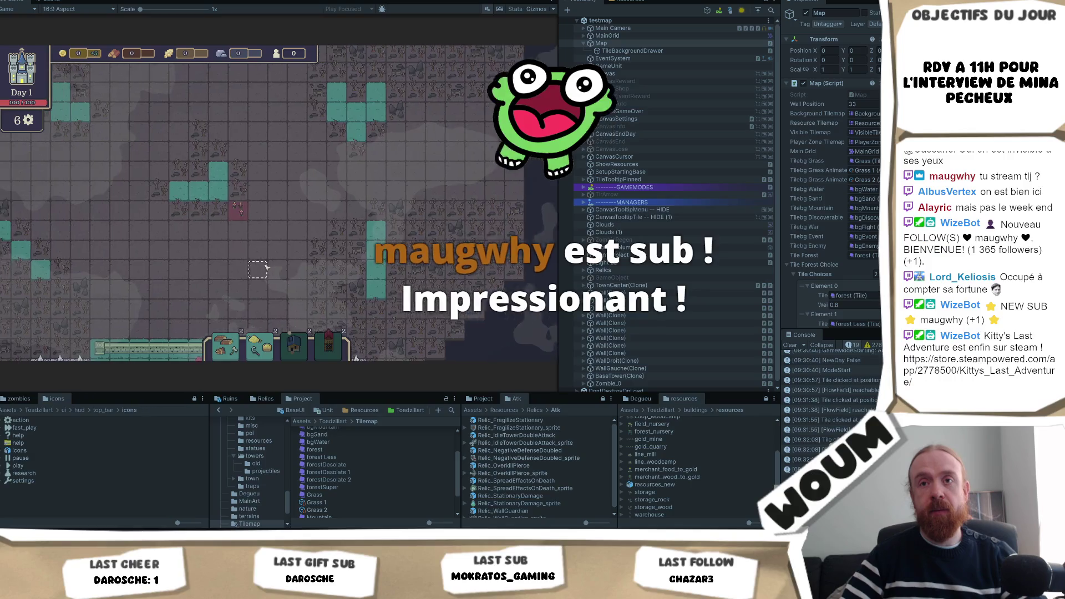
key("a")
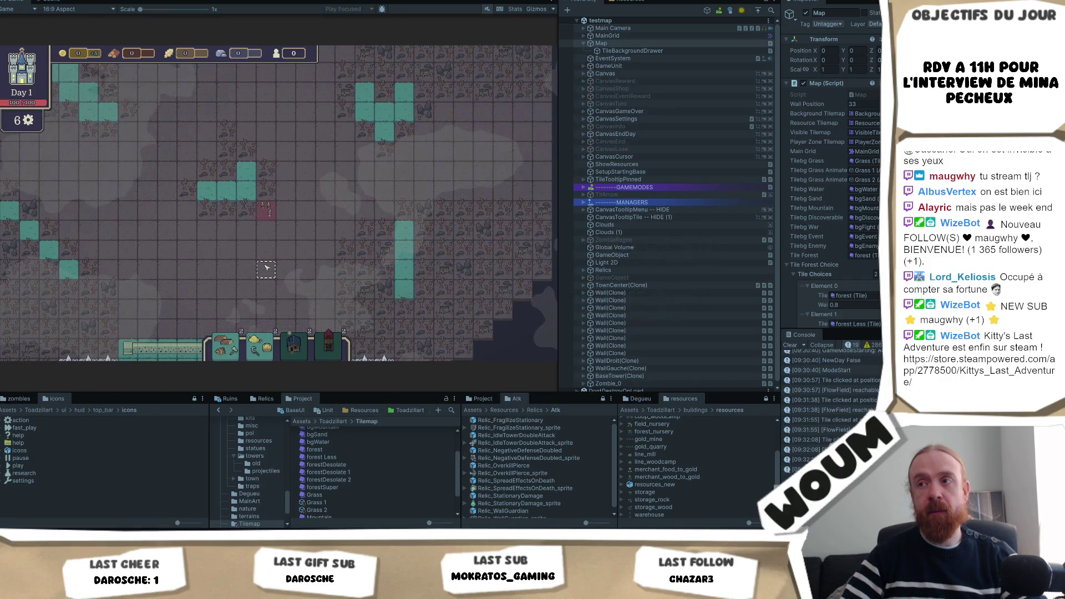
key("a")
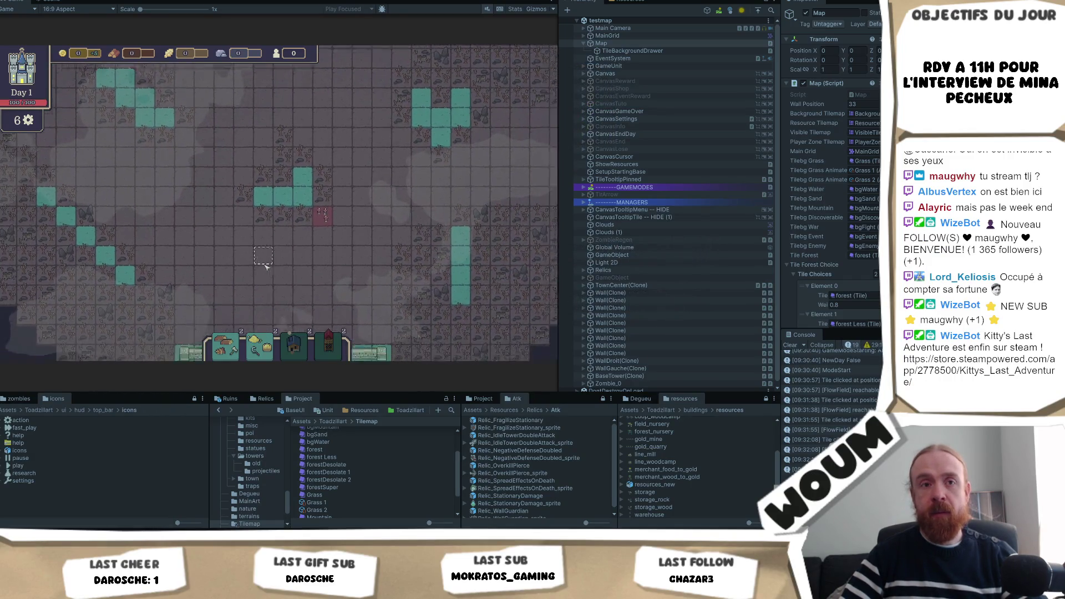
key("d")
key("s")
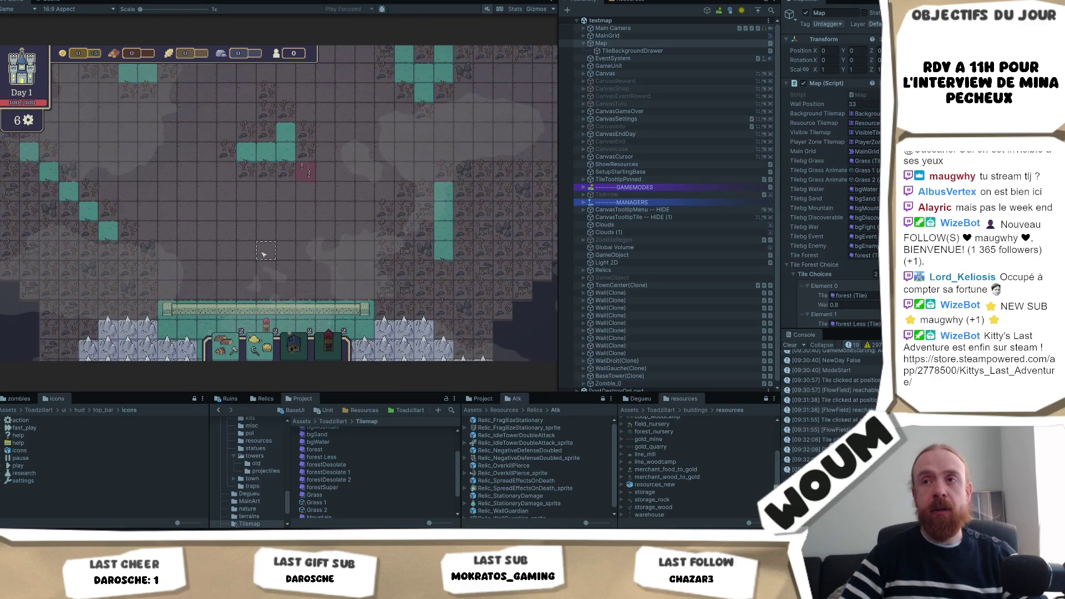
key("d")
key("w")
key("w")
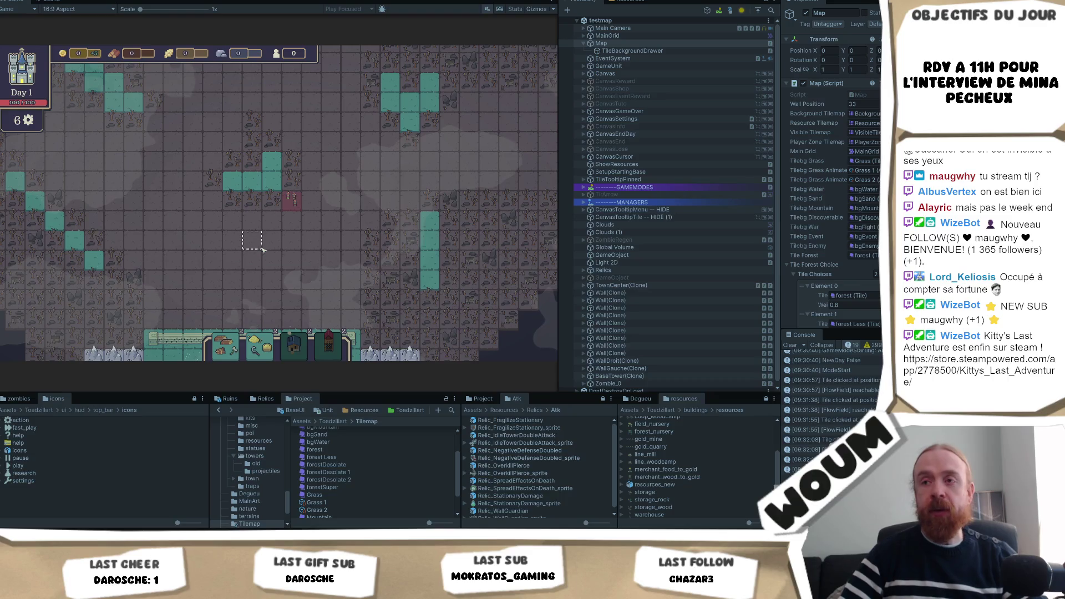
key("s")
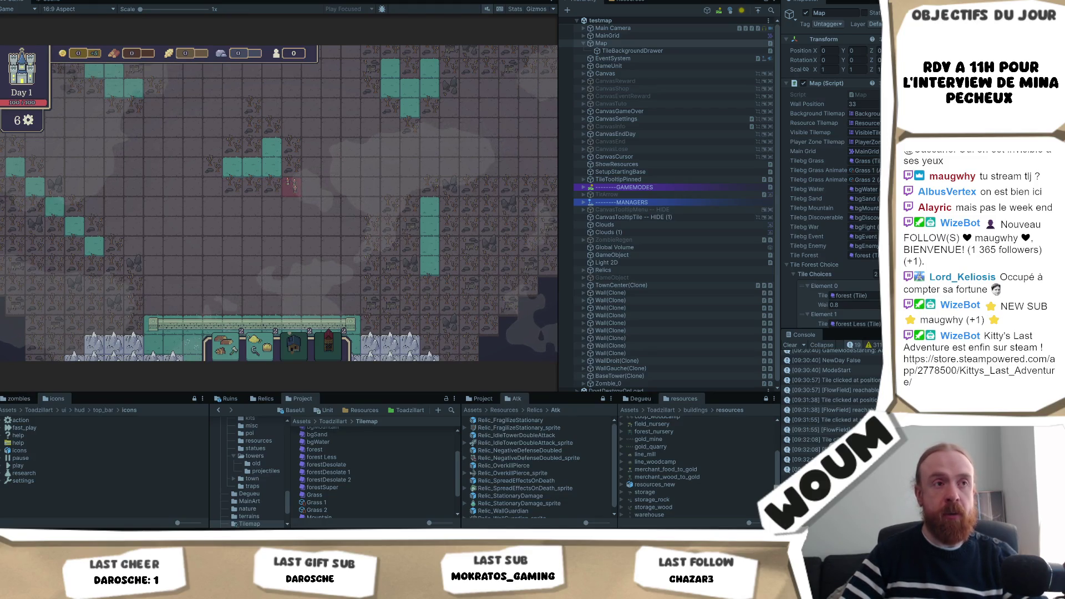
Click three tiles on the running map so each logs a Tile clicked entry in the Console.
left_click(284, 183)
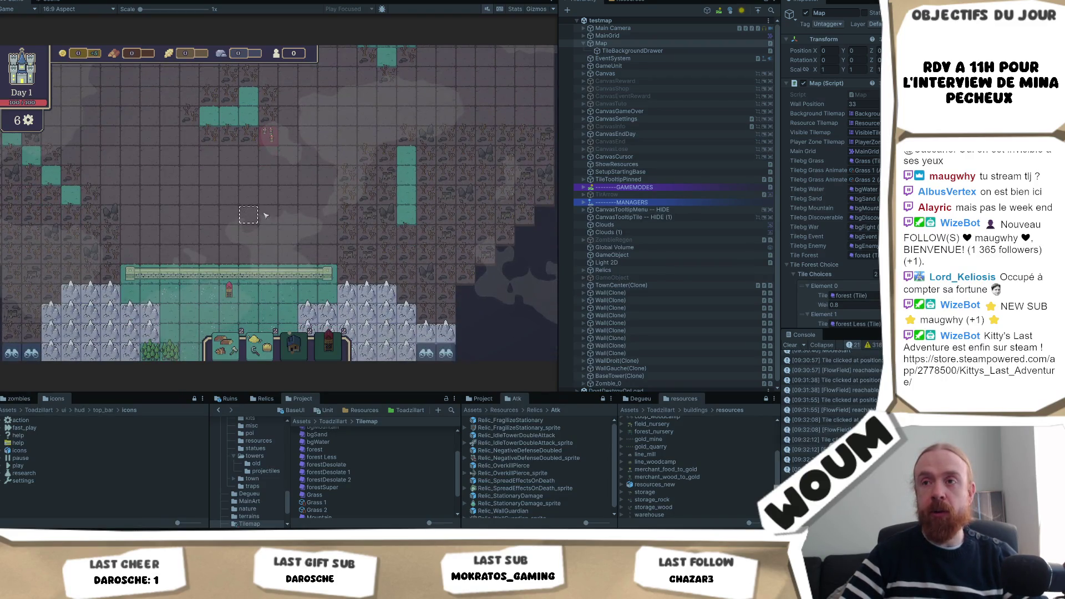
scroll(419, 249, "up", 1)
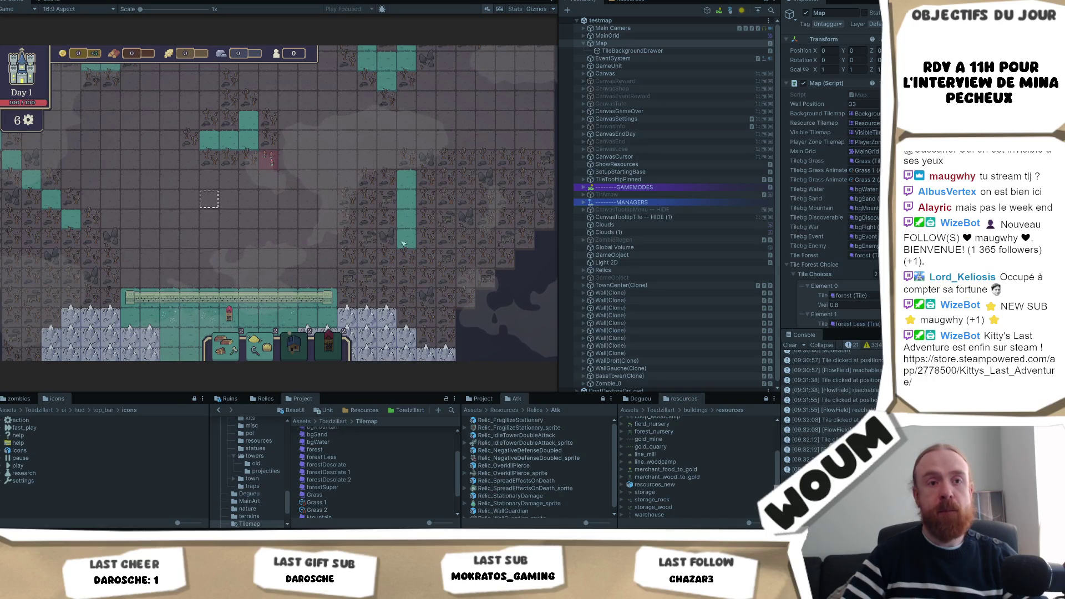
left_click(416, 272)
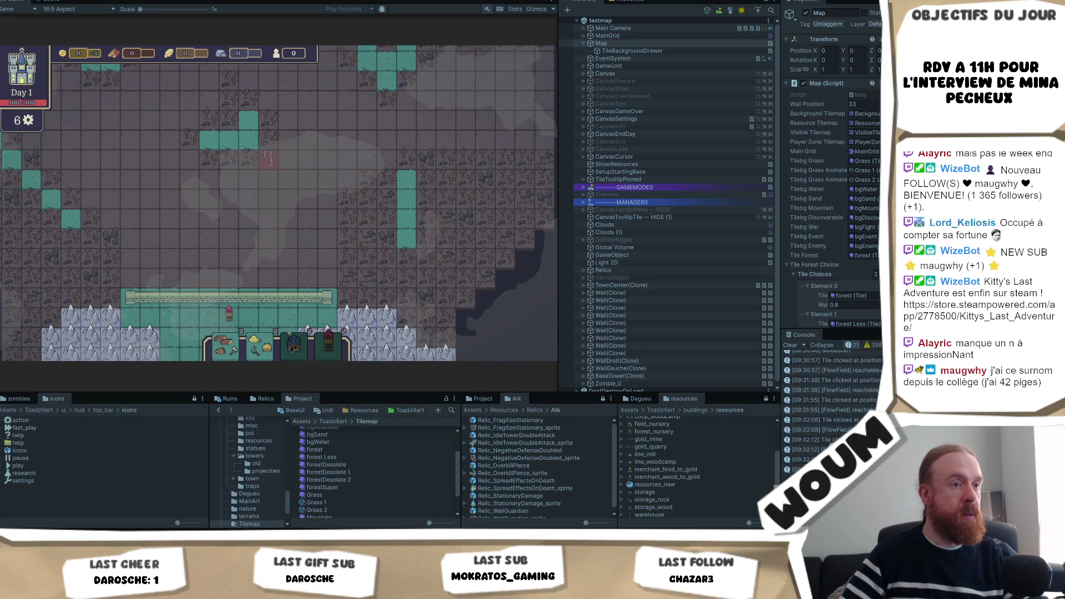
left_click(197, 213)
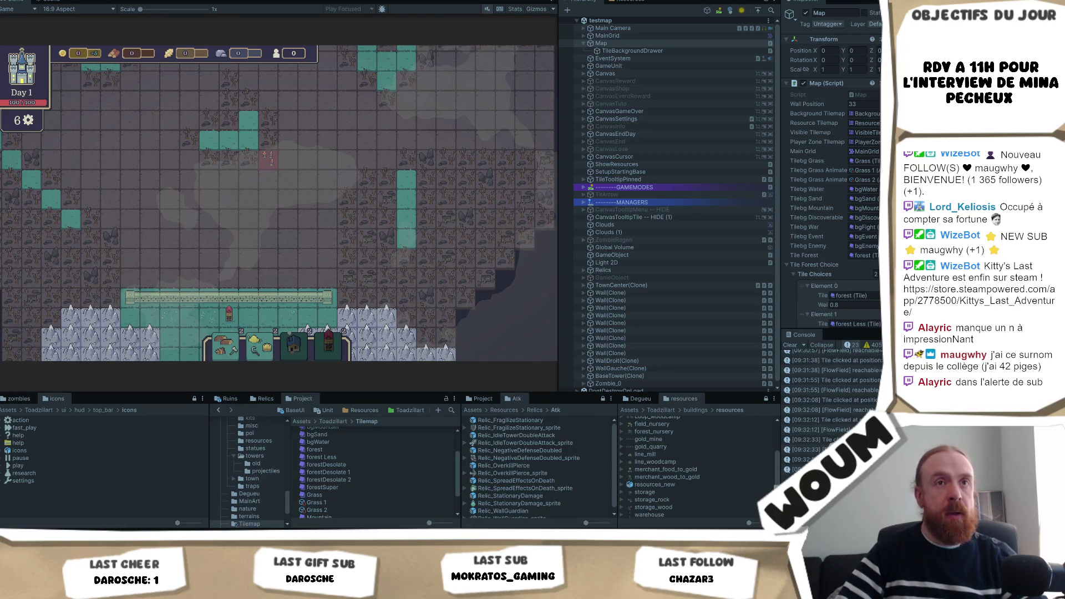
key("alt+Tab")
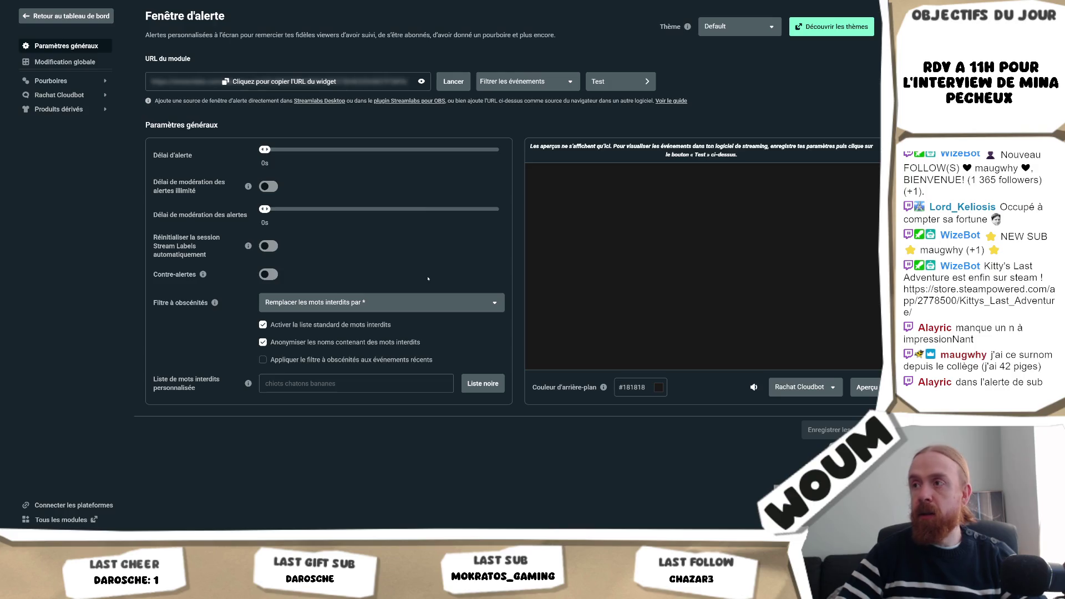
Preview a test alert, then scroll through the alert box's Modification globale settings.
left_click(868, 387)
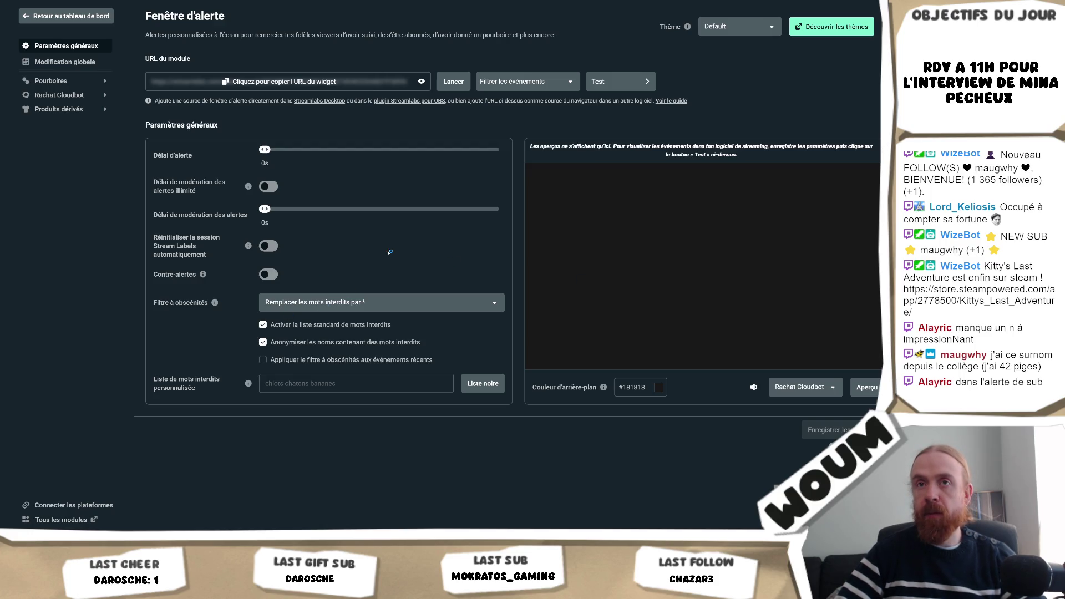
left_click(70, 61)
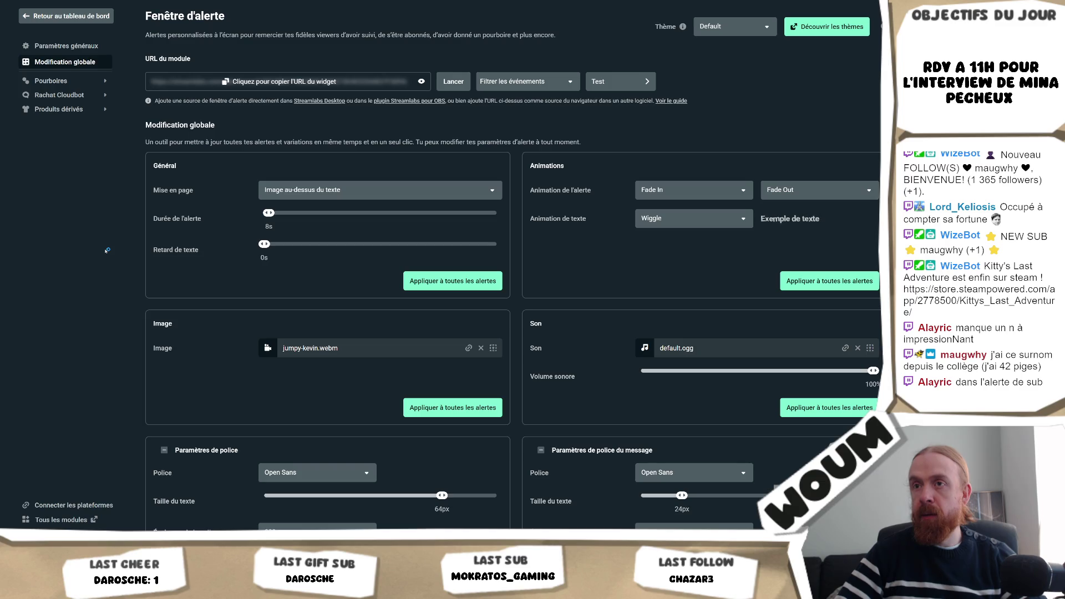
scroll(107, 250, "down", 4)
scroll(107, 251, "down", 2)
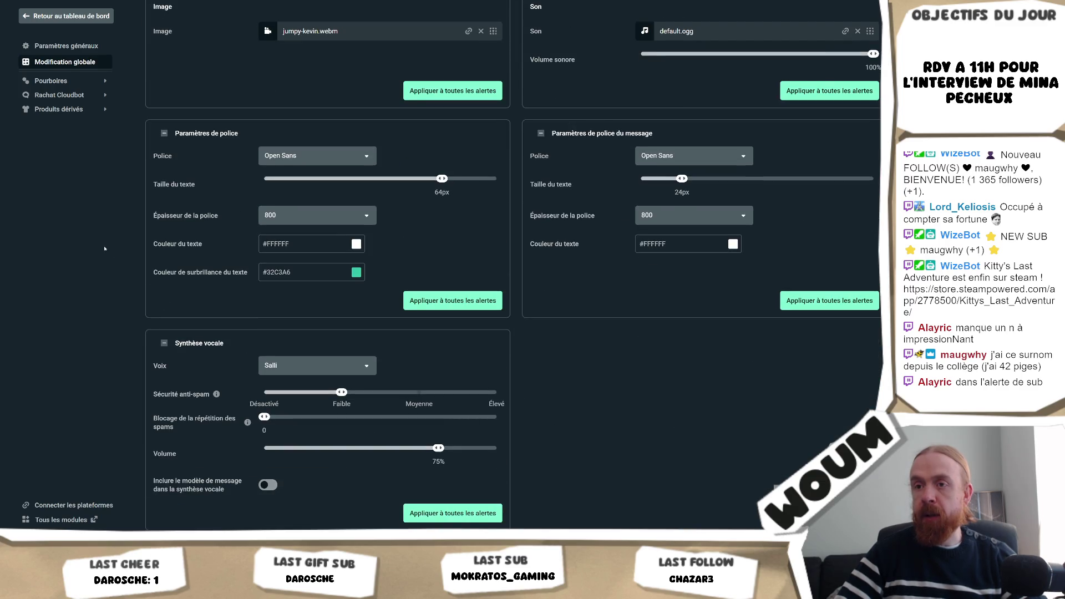
scroll(104, 249, "up", 5)
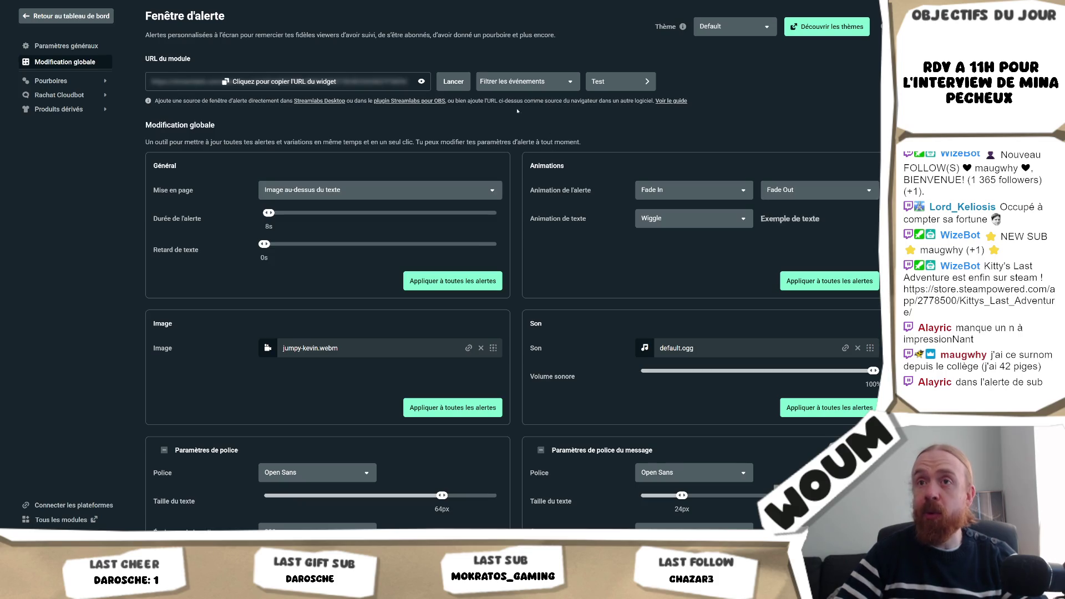
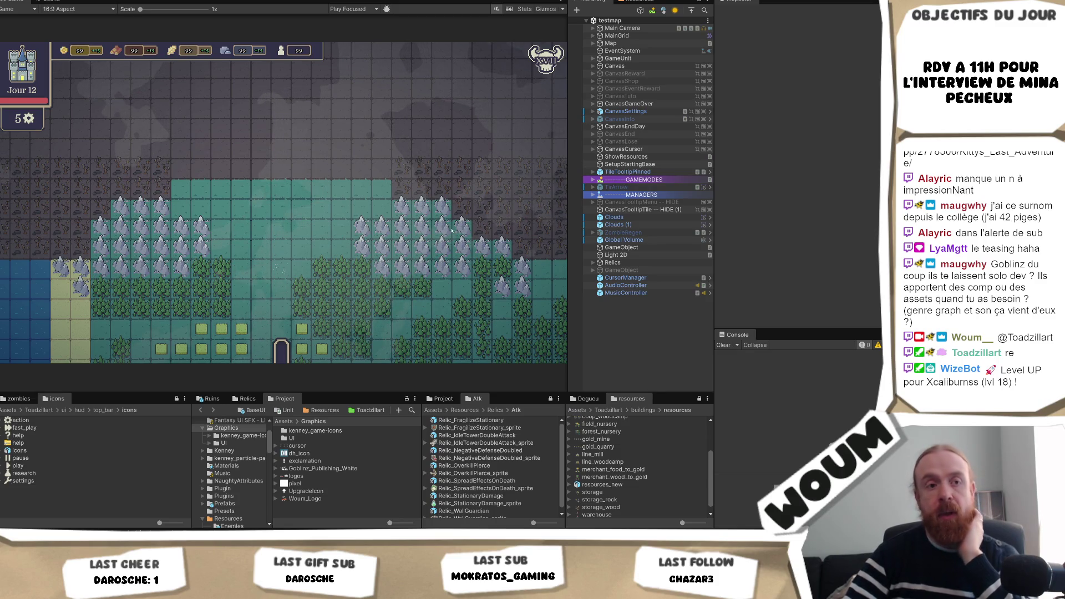
Glance over the Scene editor view, then return to the Game preview.
left_click(42, 1)
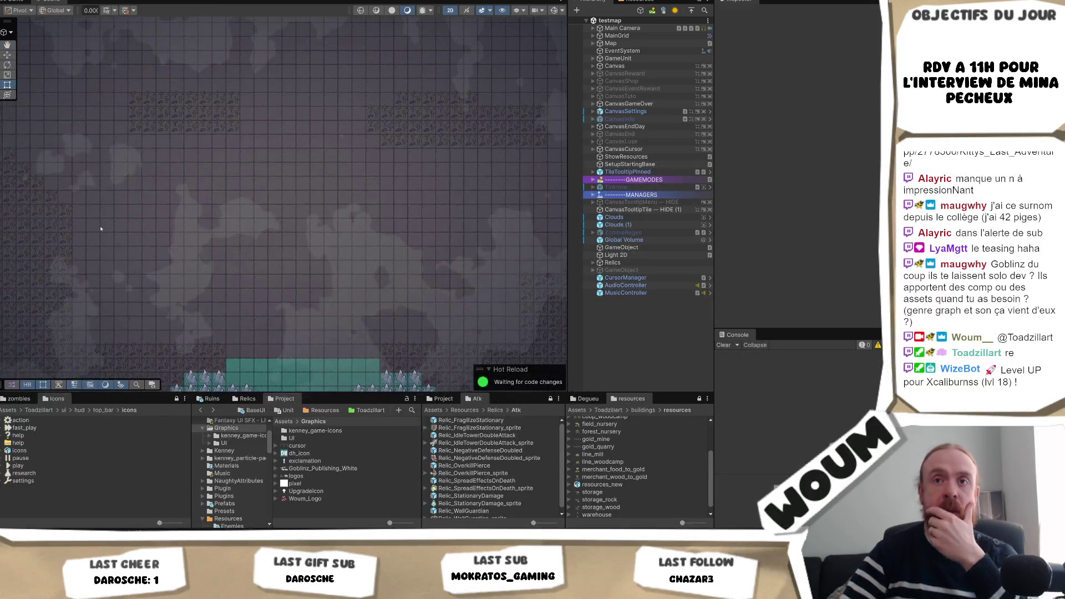
scroll(100, 228, "down", 3)
scroll(217, 189, "up", 3)
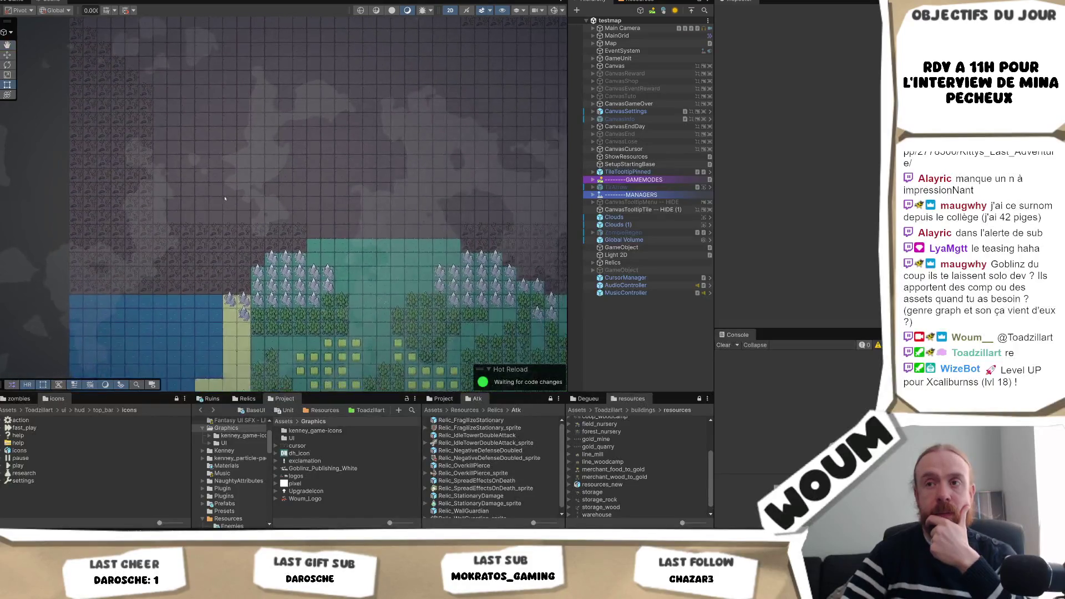
scroll(289, 237, "up", 4)
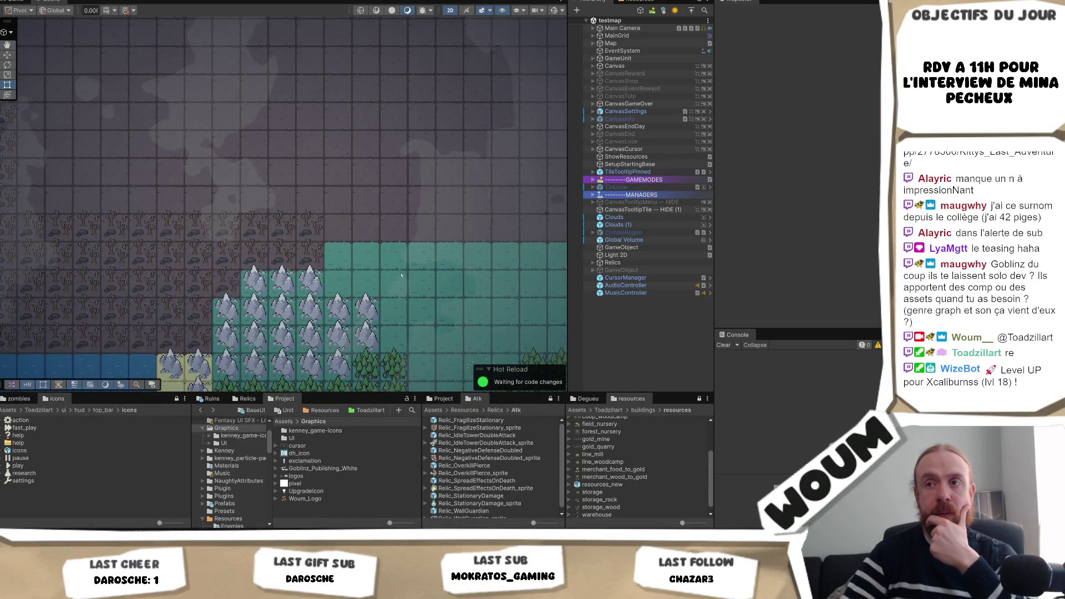
scroll(404, 274, "down", 2)
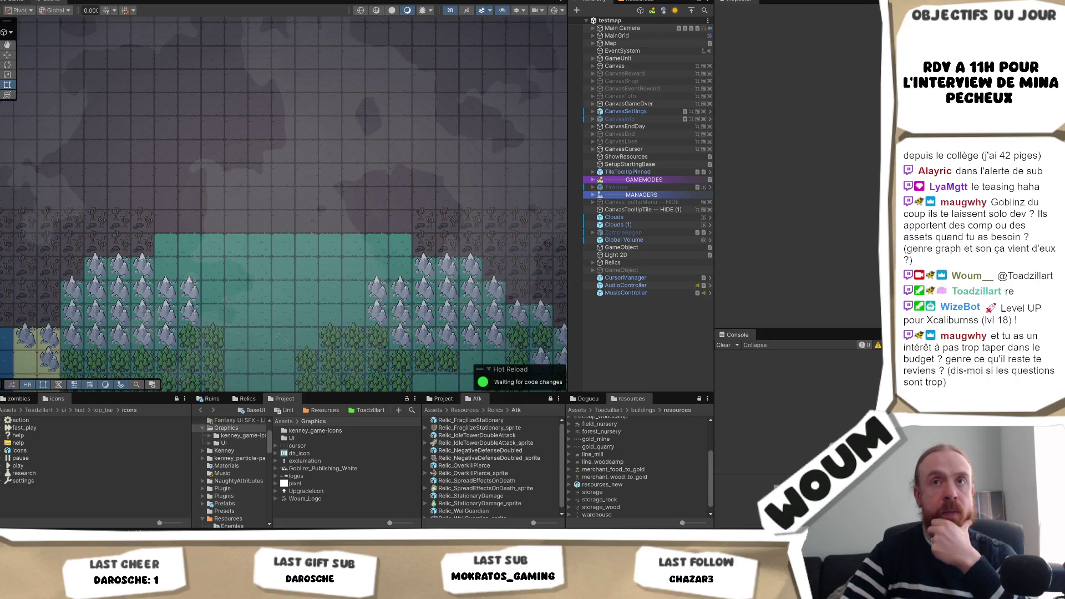
left_click(17, 2)
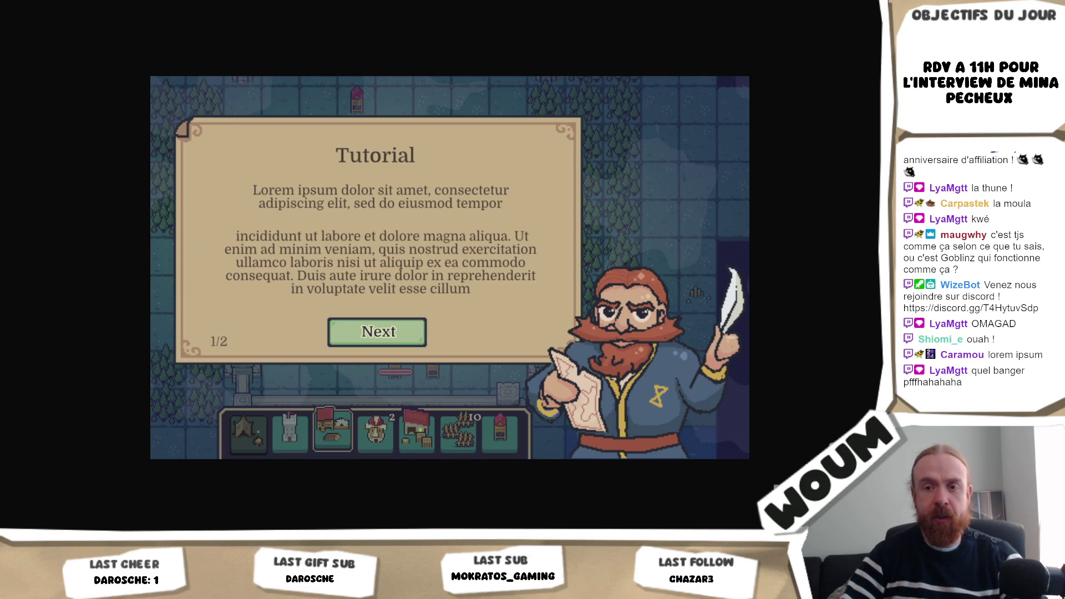
Go back from the mockup image to the Unity editor through its taskbar preview.
mouse_move(53, 587)
left_click(177, 494)
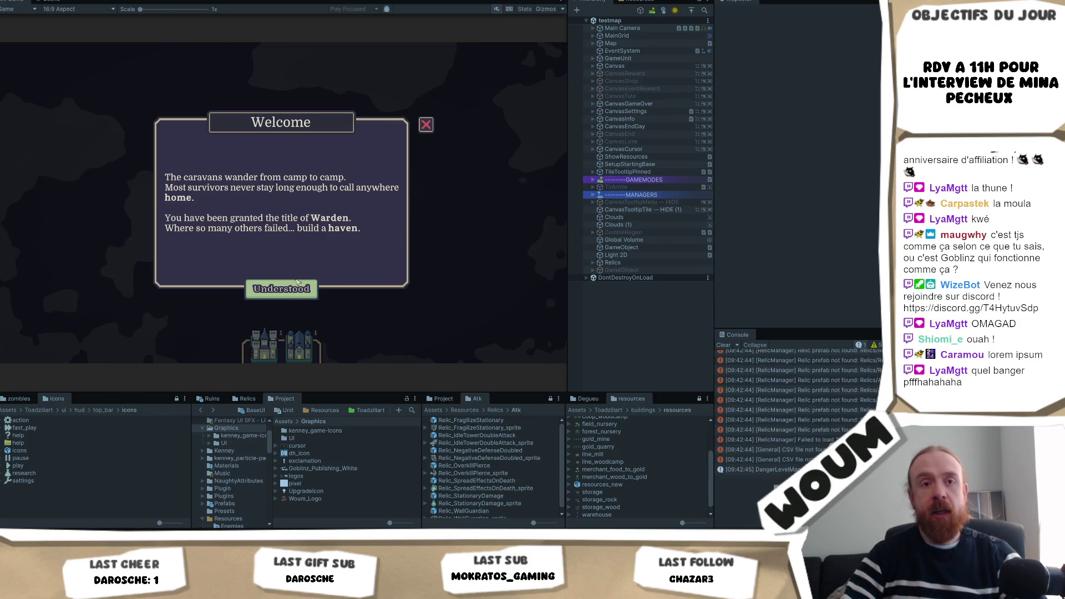
Close the Welcome dialog, capture a screenshot of the castle icons, and pick up the town centre.
key("Return")
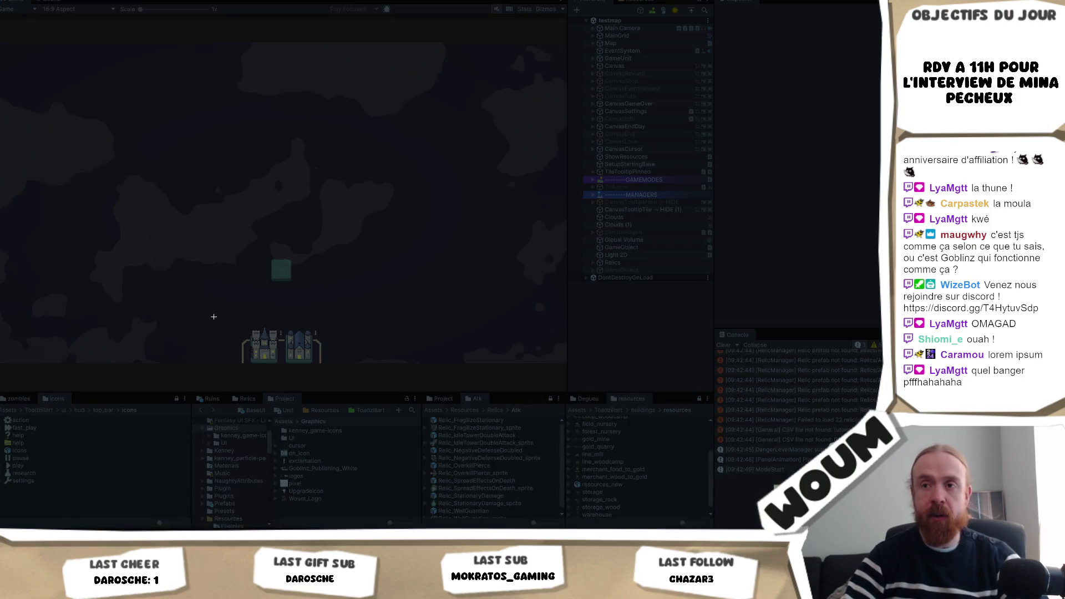
left_click_drag(214, 316, 351, 368)
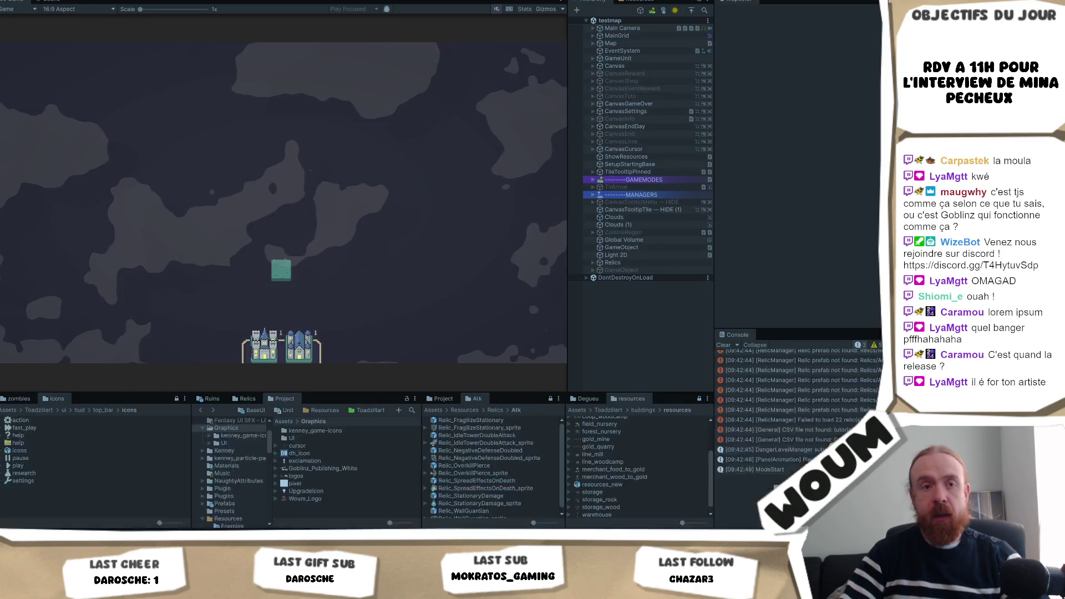
left_click(266, 348)
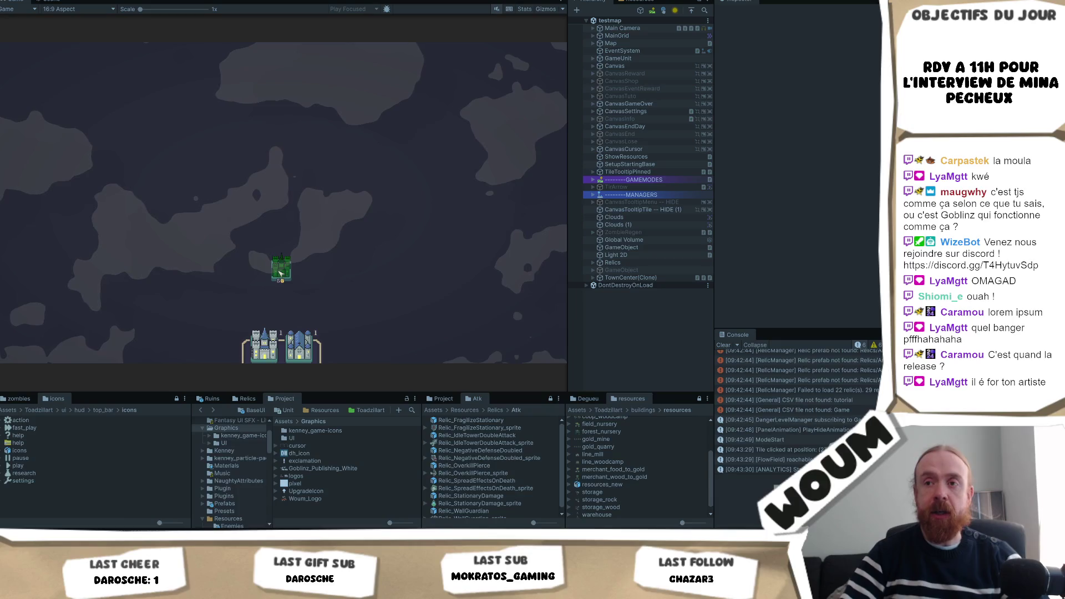
Place the town centre on a map tile and slightly widen the Game preview.
left_click(282, 271)
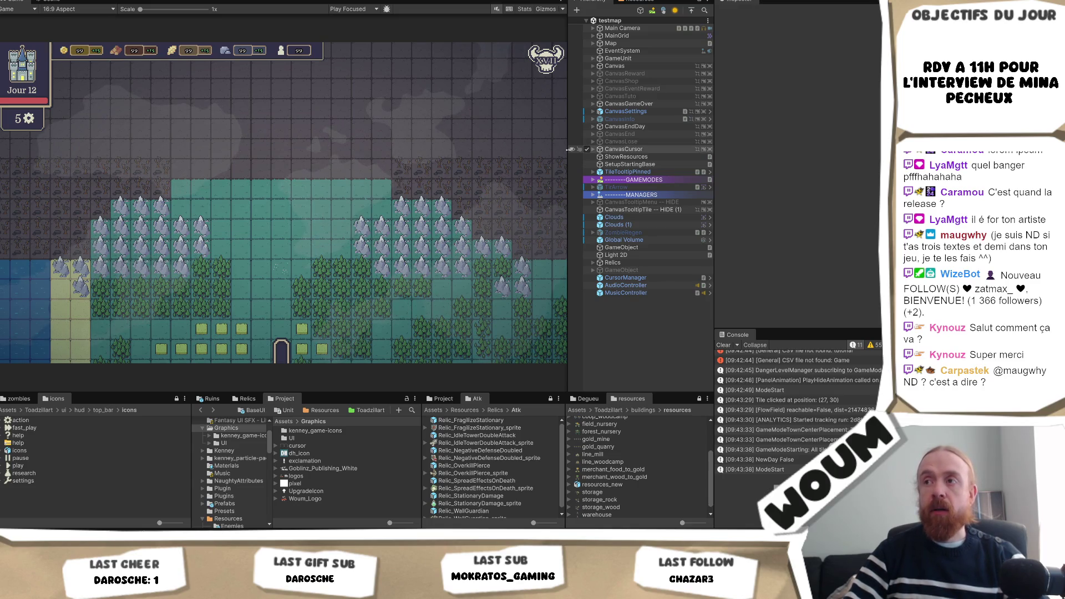
left_click_drag(569, 149, 586, 163)
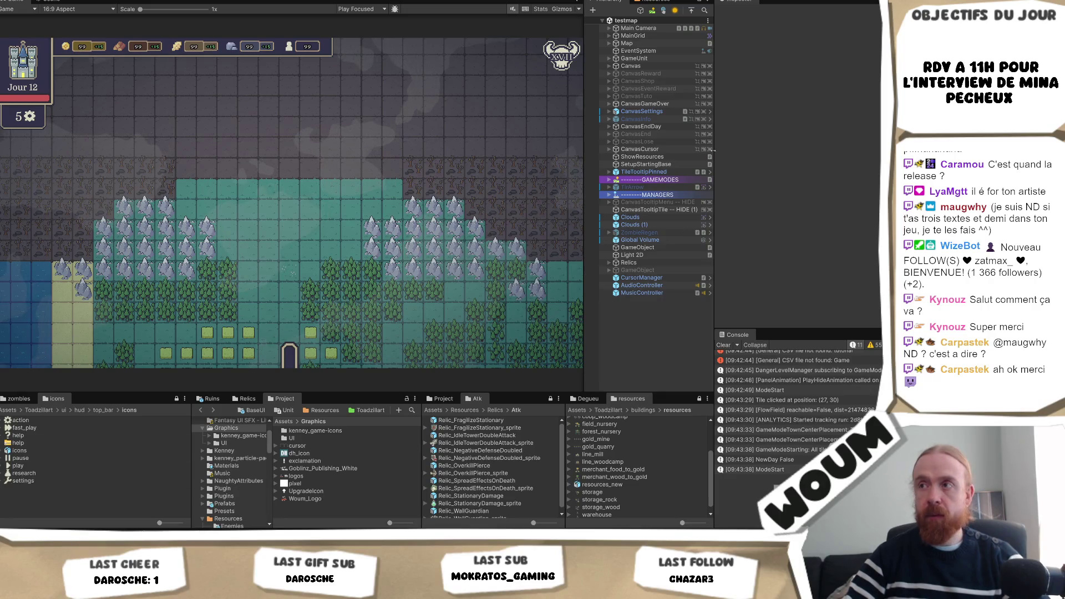
Narrow the Game view to widen the Hierarchy, and expand CanvasTuto to show Scaler.
mouse_move(582, 108)
left_mouse_down()
mouse_move(529, 111)
mouse_move(570, 100)
left_mouse_up()
left_click(578, 97)
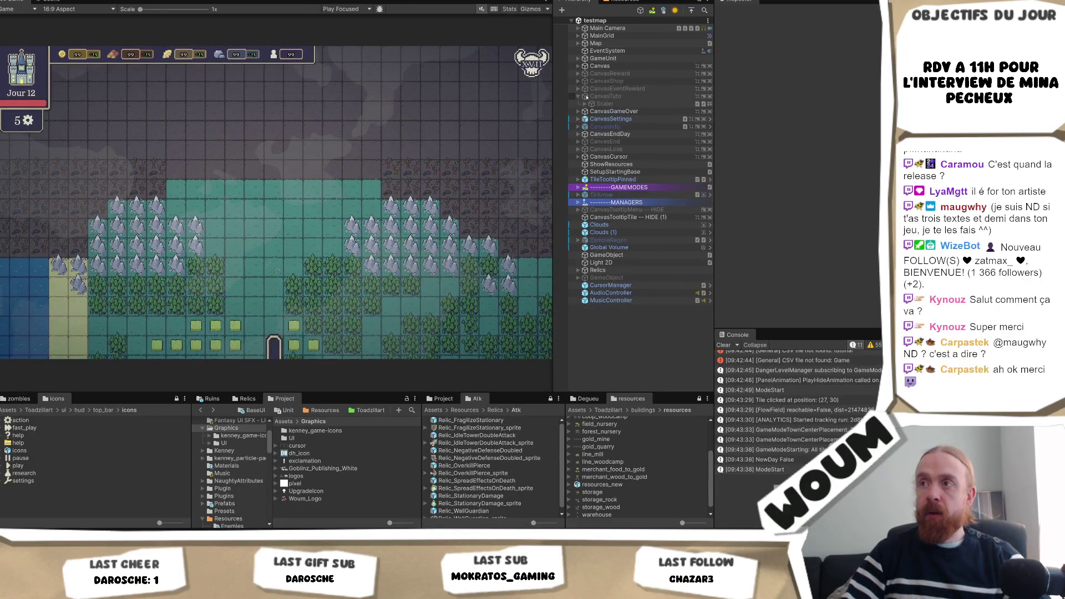
Activate CanvasTuto and set the Scaler's Canvas Group alpha to 1 to preview the panel.
left_click(605, 96)
left_click(739, 12)
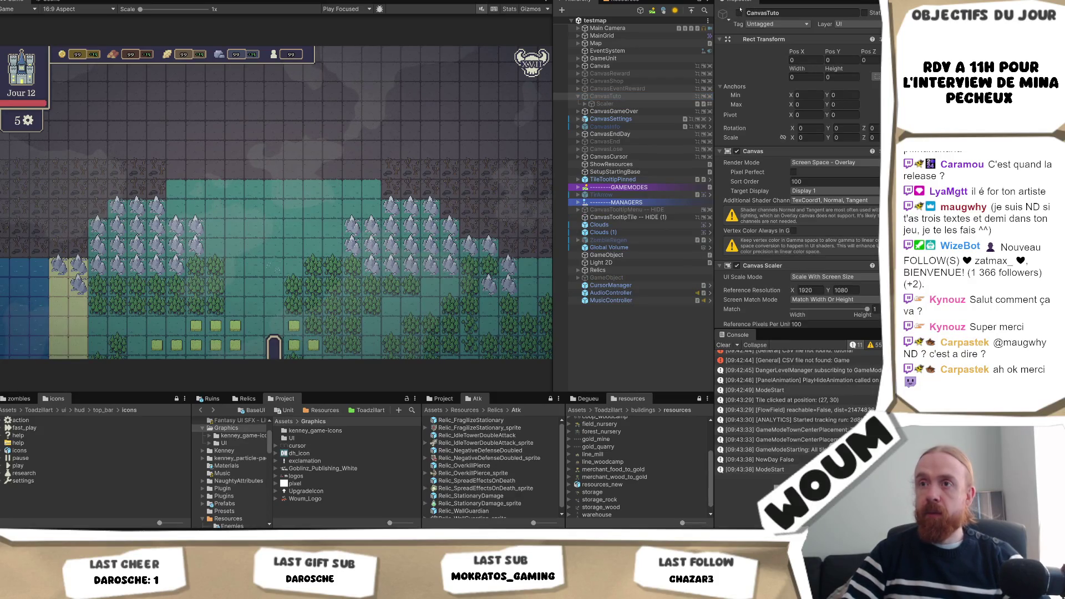
left_click(603, 103)
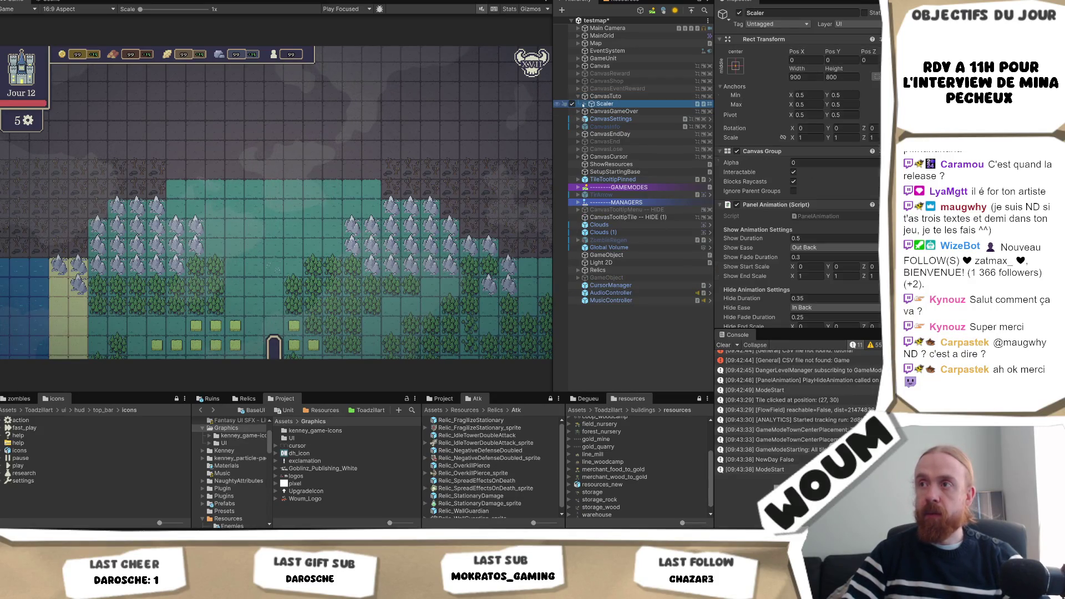
left_click(586, 104)
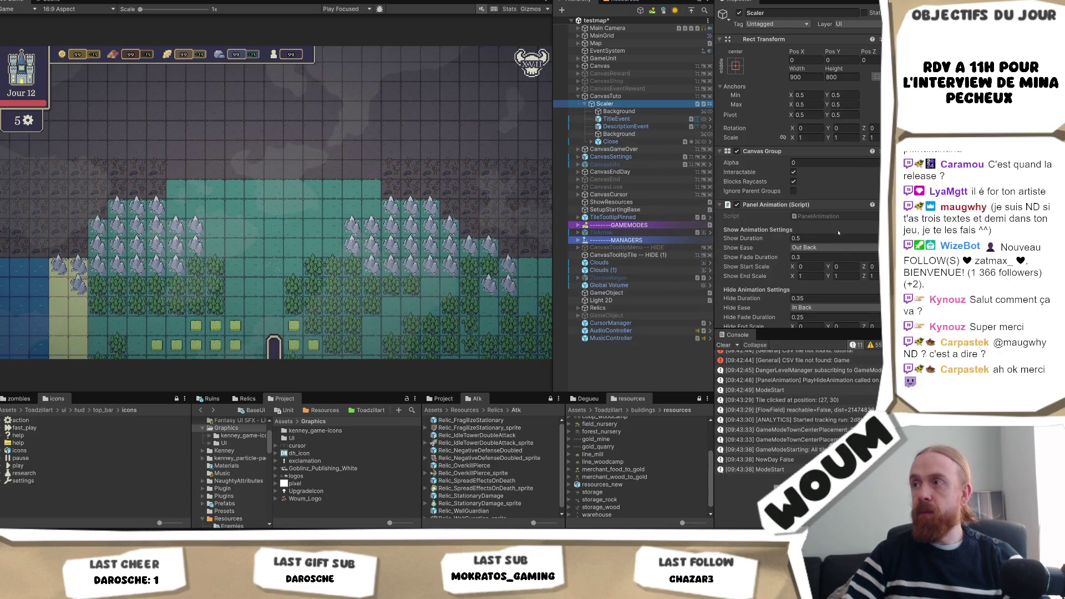
left_click(823, 163)
type("1")
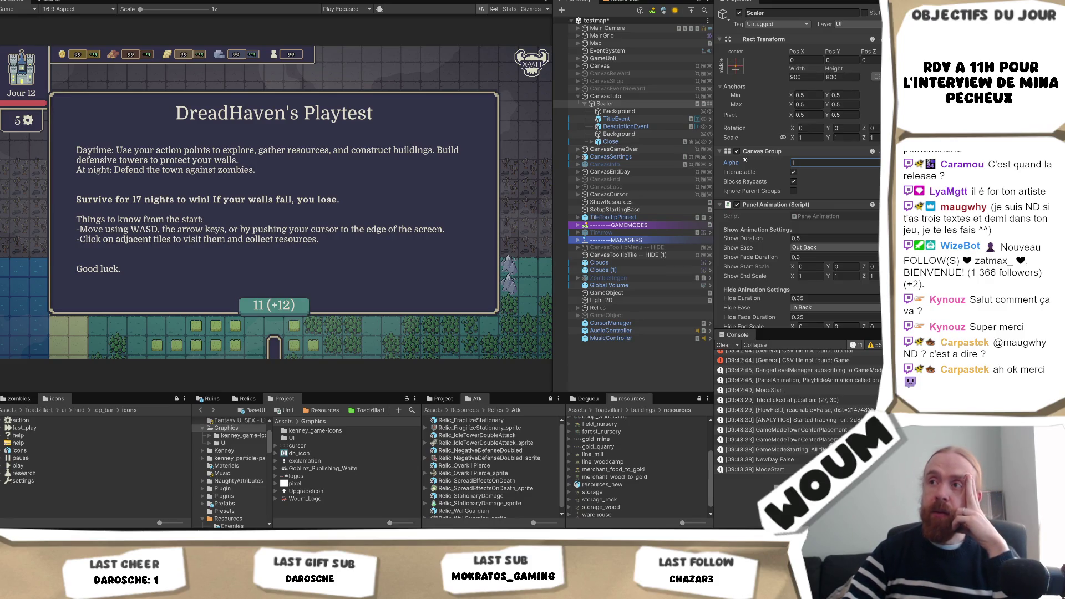
Reset the alpha to 0, deactivate CanvasTuto, and enter Play mode with Ctrl+P.
key("BackSpace")
type("0")
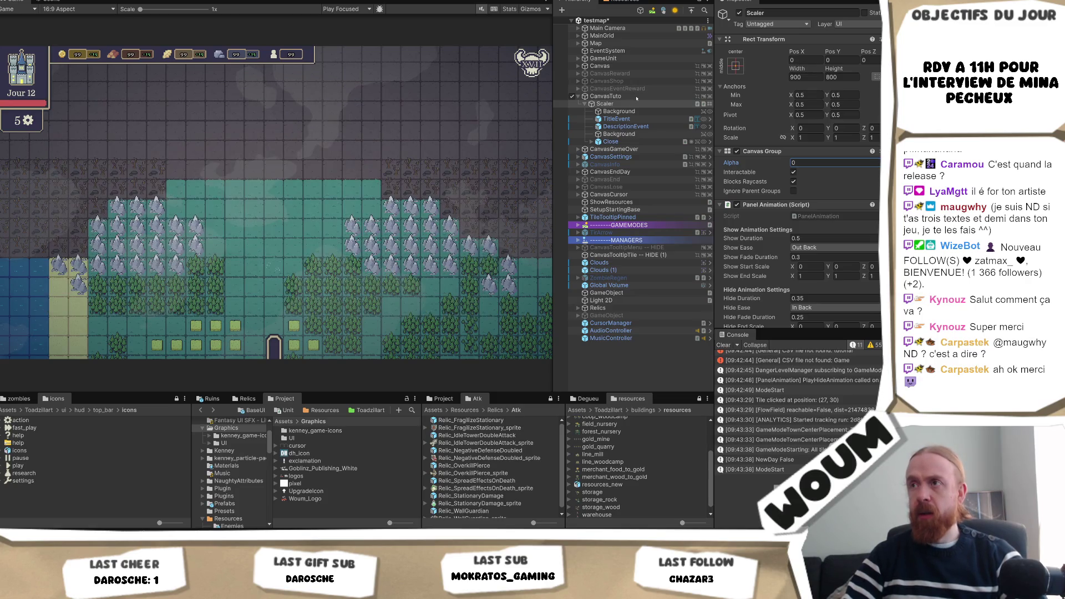
left_click(636, 99)
left_click(572, 97)
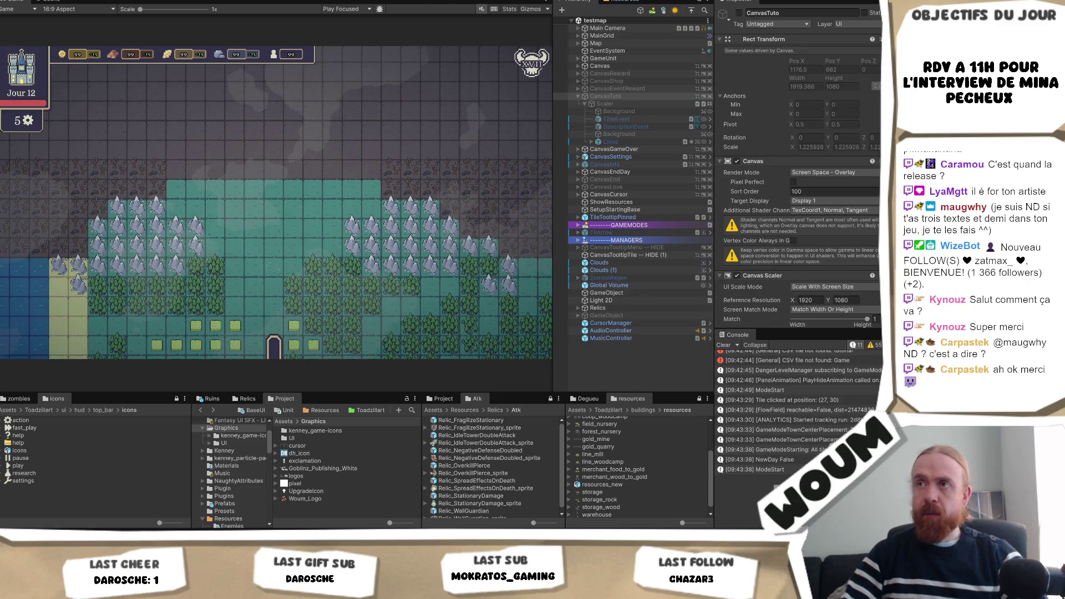
key("ctrl+p")
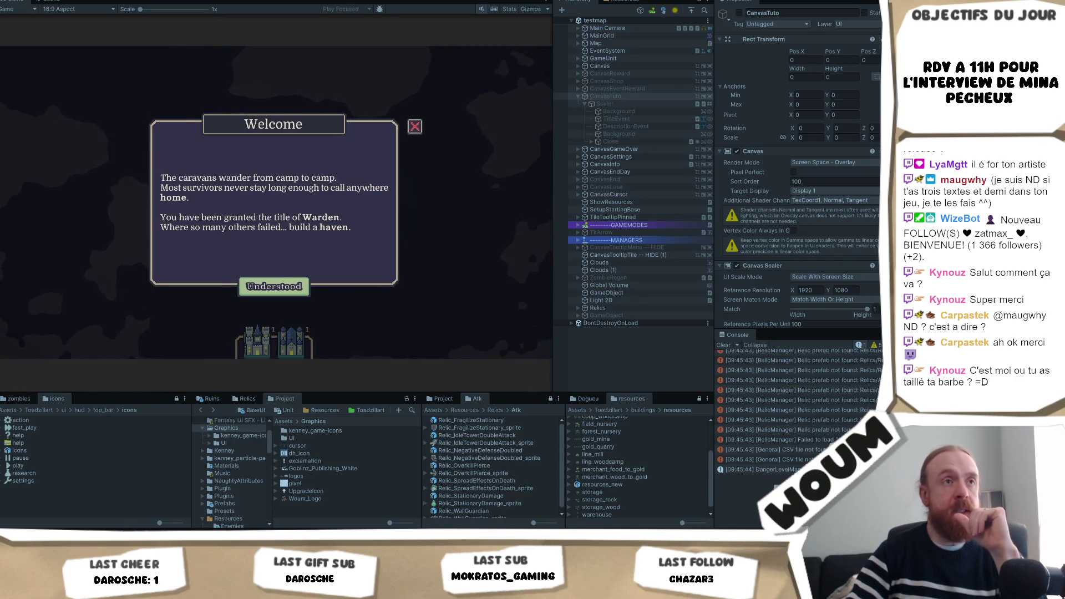
Dismiss the Welcome dialog with Understood and drop the TownCenter card onto a map tile.
left_click(275, 287)
left_click(262, 349)
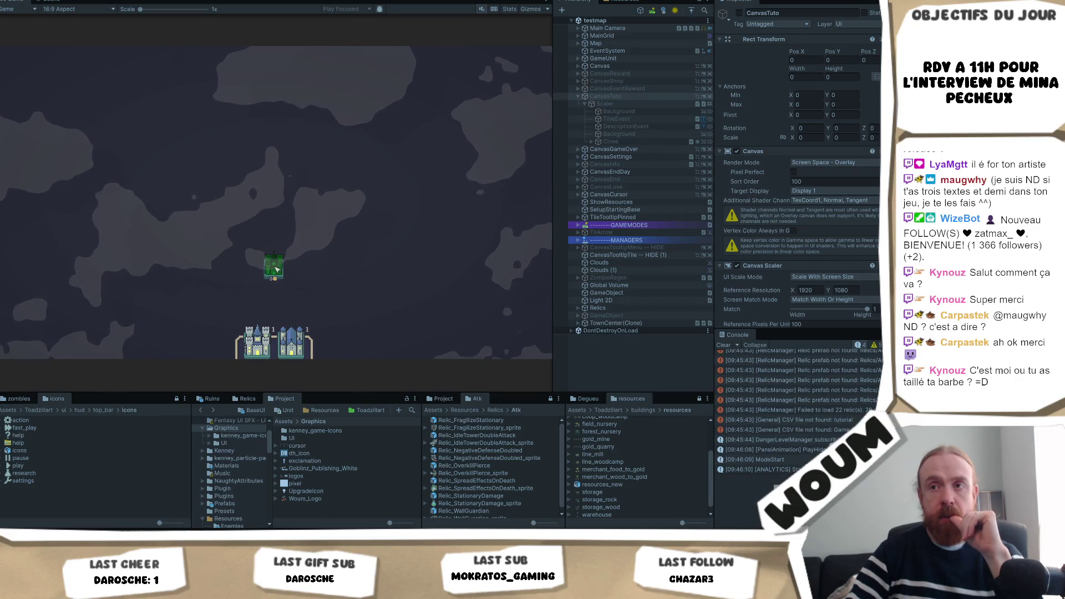
left_click(276, 269)
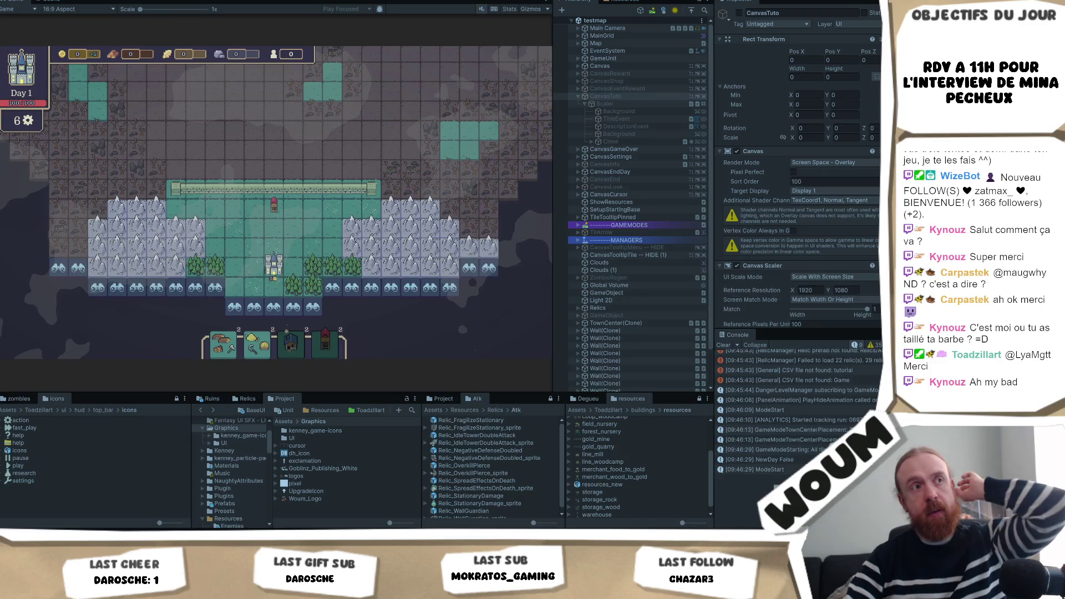
Select a map tile, then pan the camera with WASD toward the top edge and back down.
left_click(333, 209)
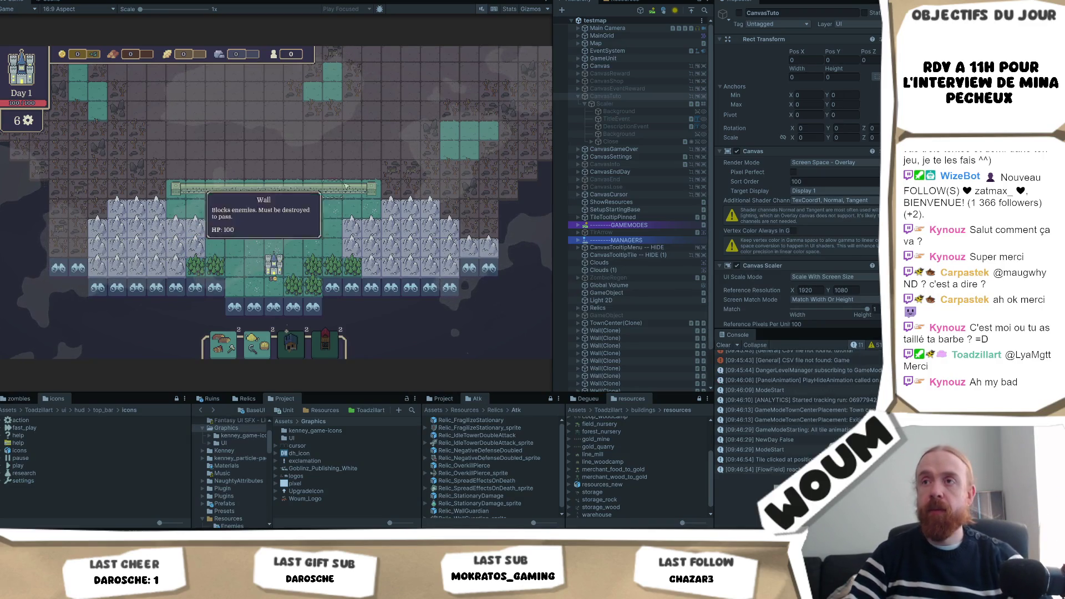
key("w")
key("d")
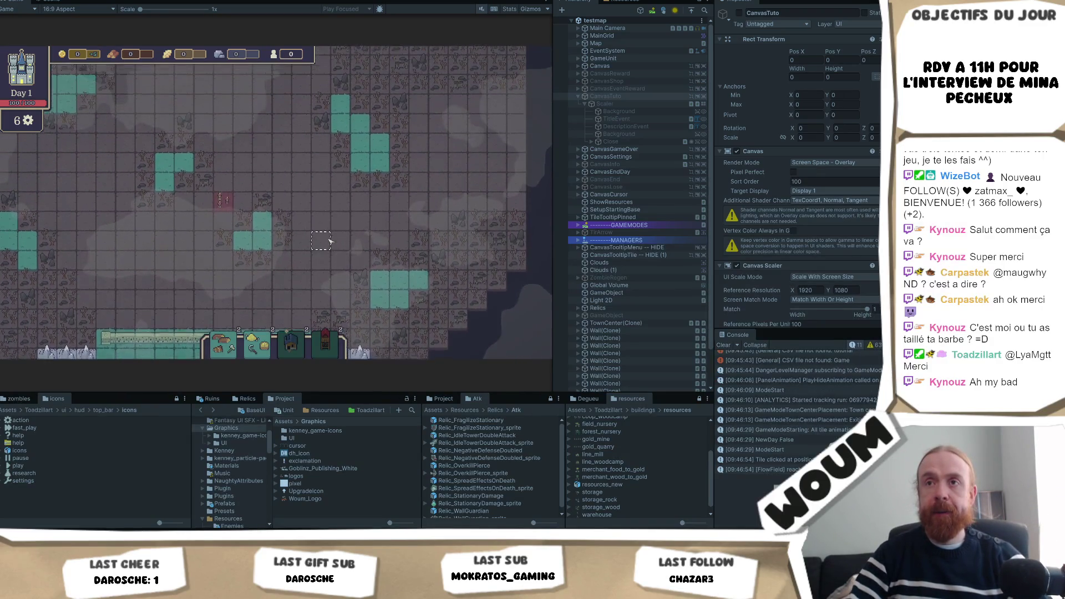
key("w")
key("a")
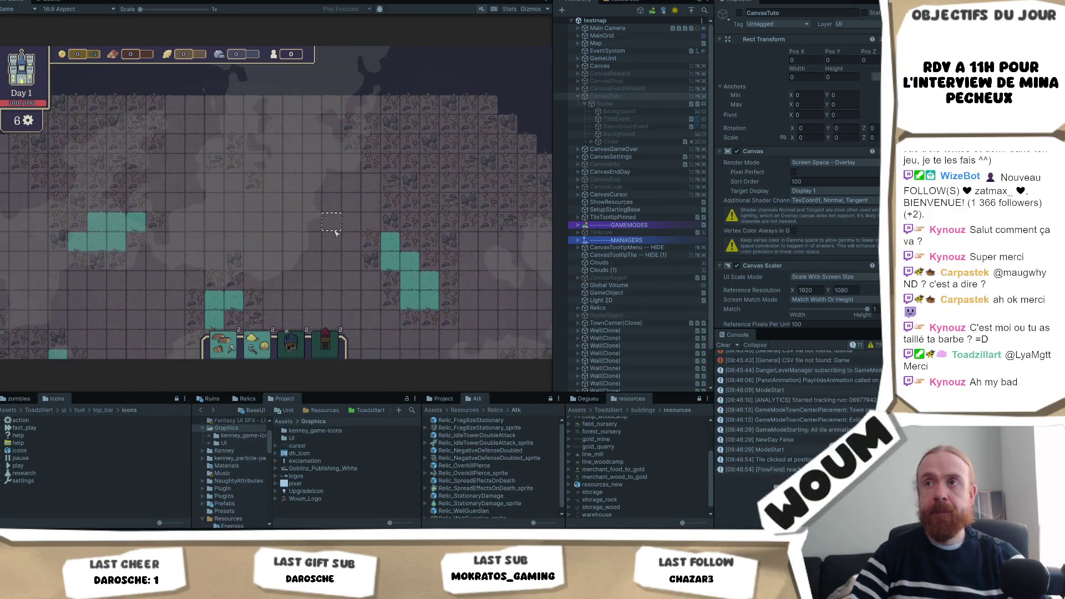
key("s")
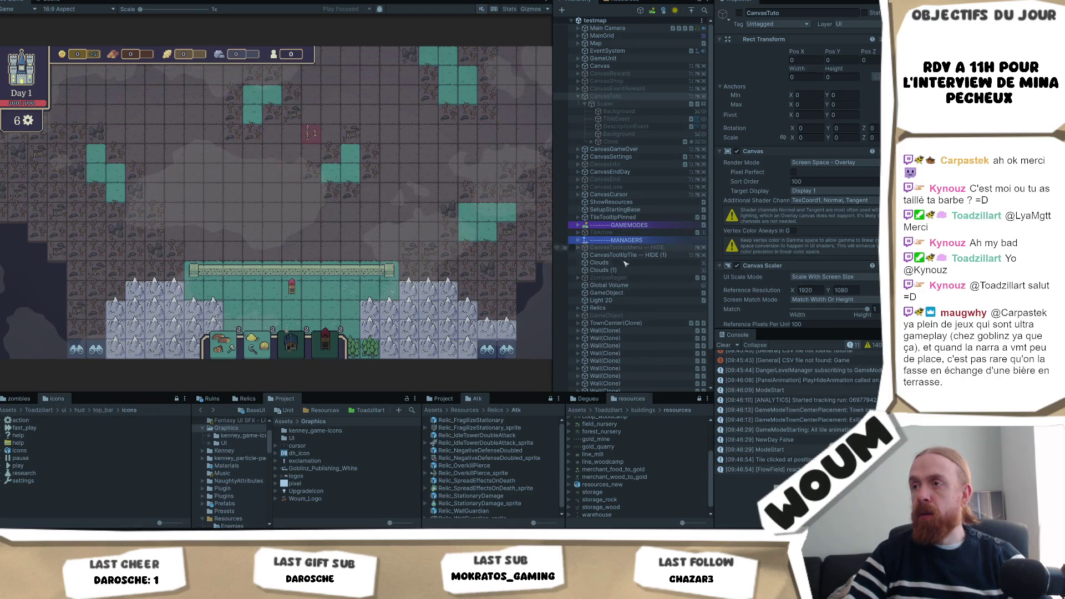
Expand the MANAGERS group in the Hierarchy to reveal its Tuto and Base objects.
left_click(579, 240)
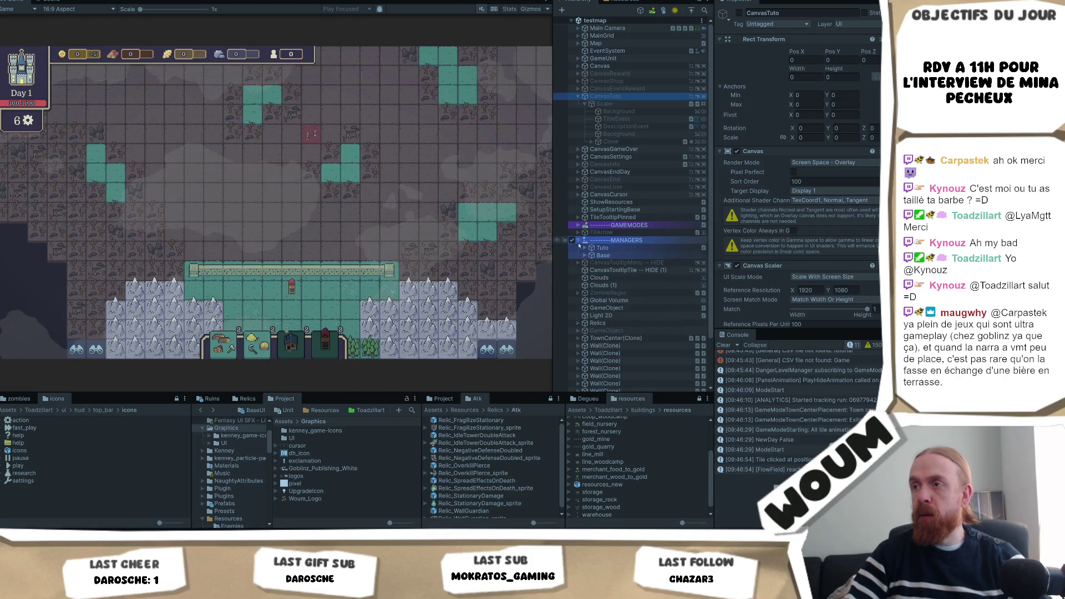
Expand Base and Tuto, and inspect Tuto's Tutorial Manager with Info Panel linked to CanvasInfo.
left_click(586, 255)
left_click(589, 248)
left_click(585, 248)
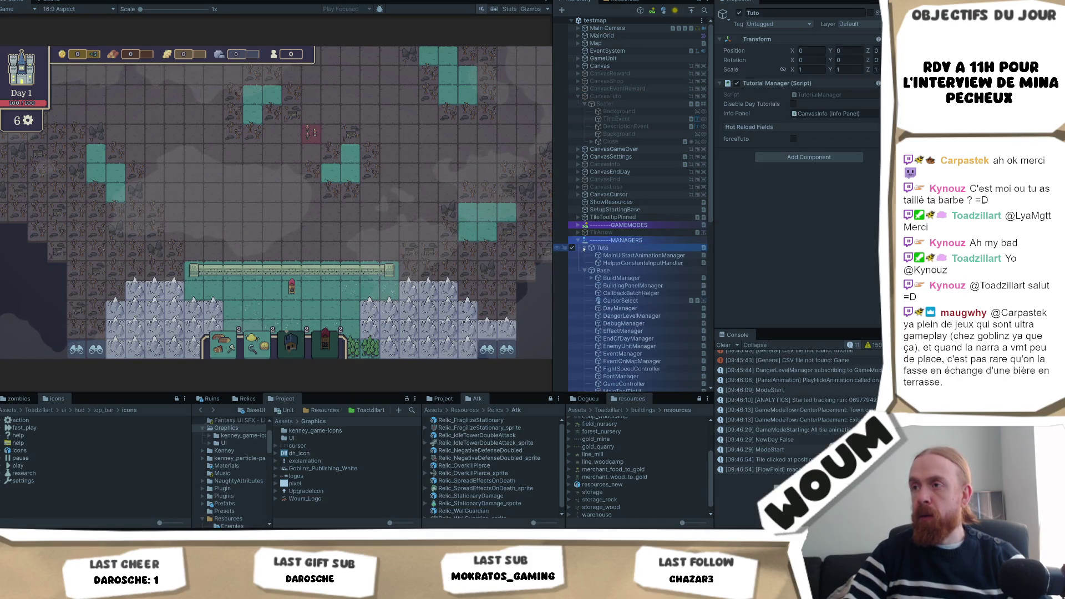
scroll(641, 362, "down", 4)
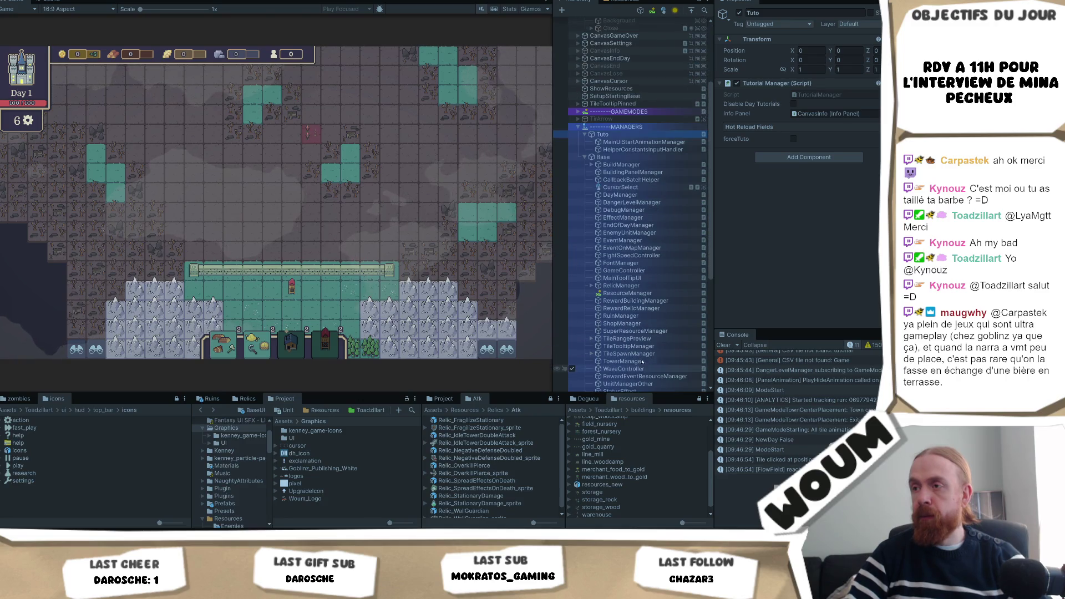
scroll(644, 346, "down", 1)
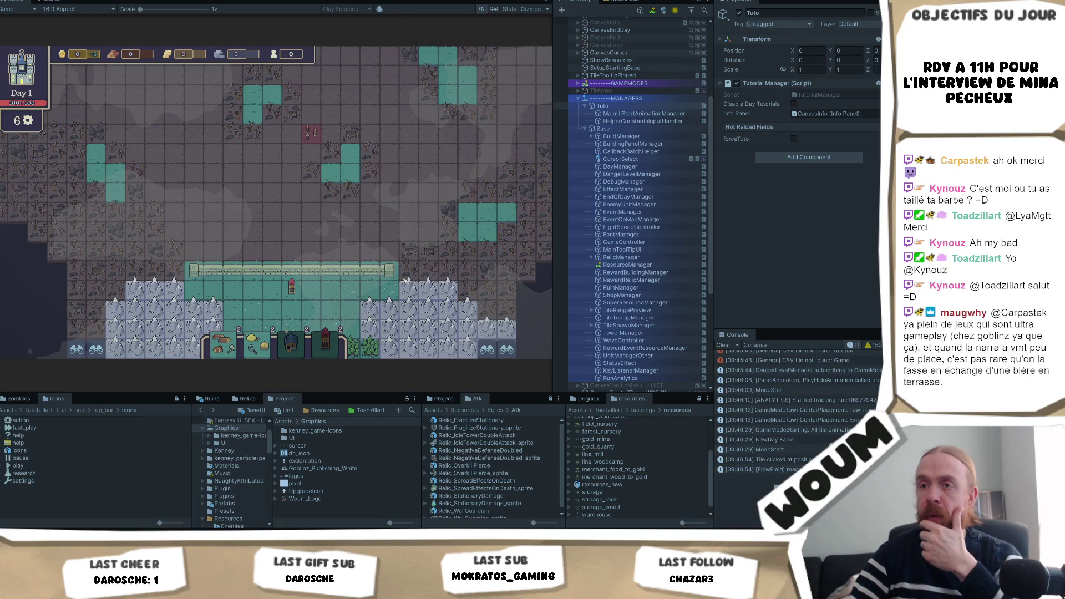
Show a mountain tile's Mountain tooltip in-game, then select KeyListenerManager in the Hierarchy.
left_click(358, 327)
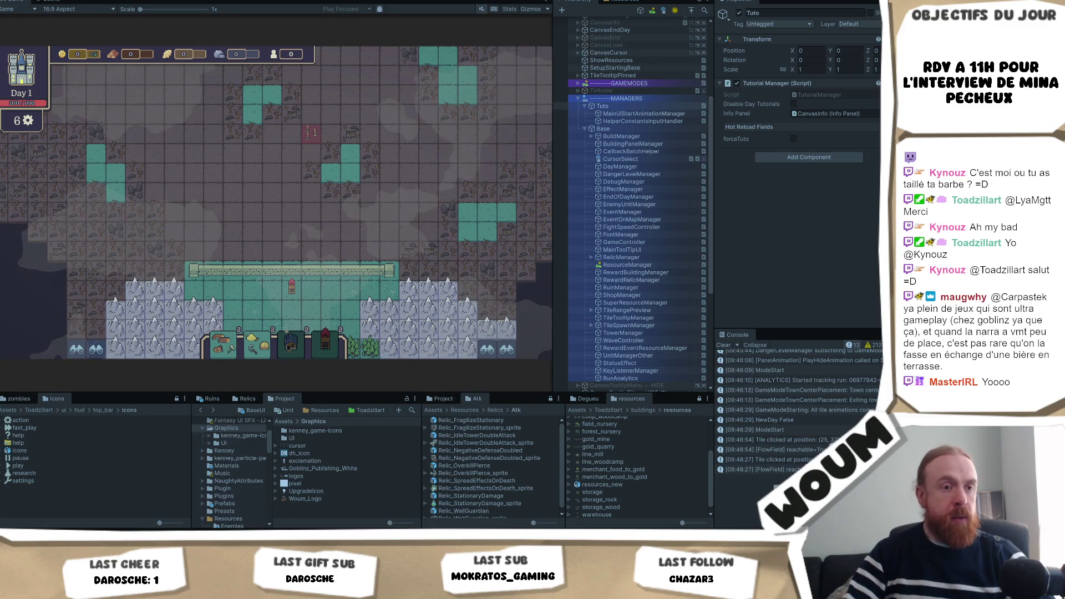
scroll(659, 322, "down", 2)
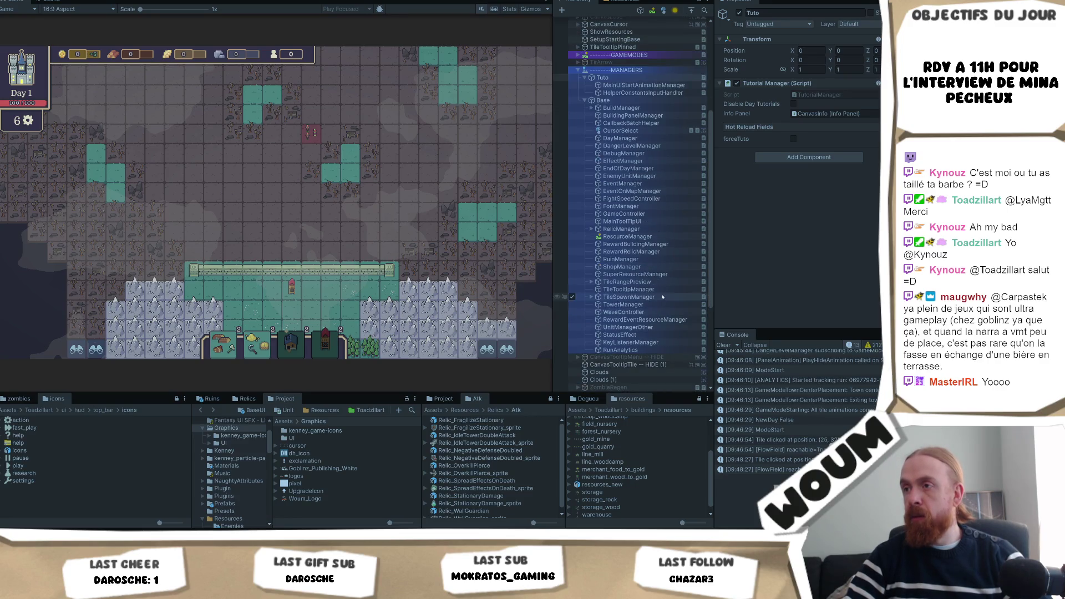
scroll(667, 154, "up", 2)
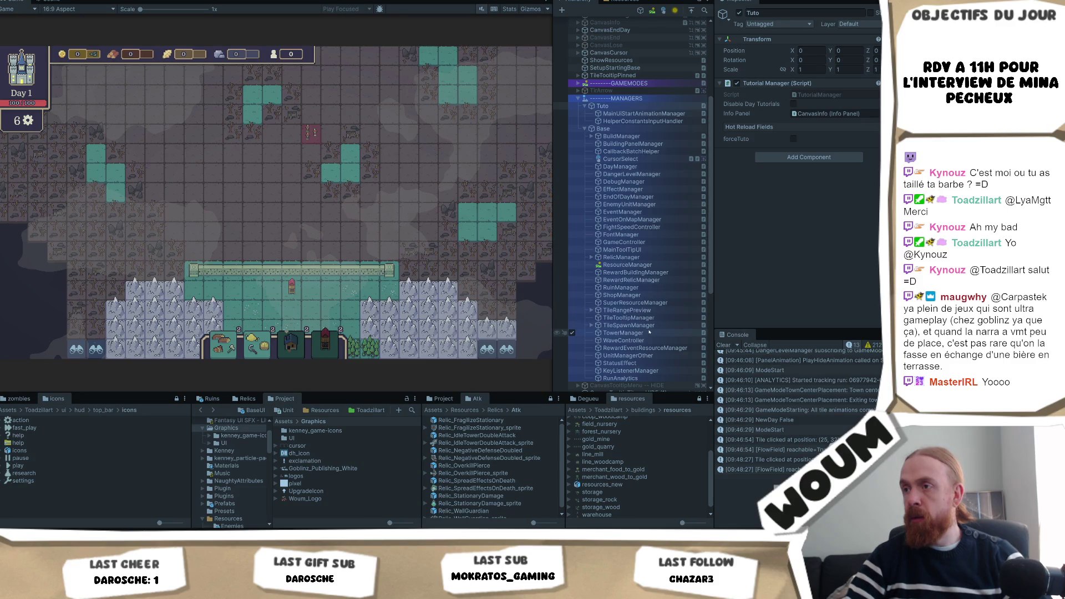
scroll(647, 341, "down", 2)
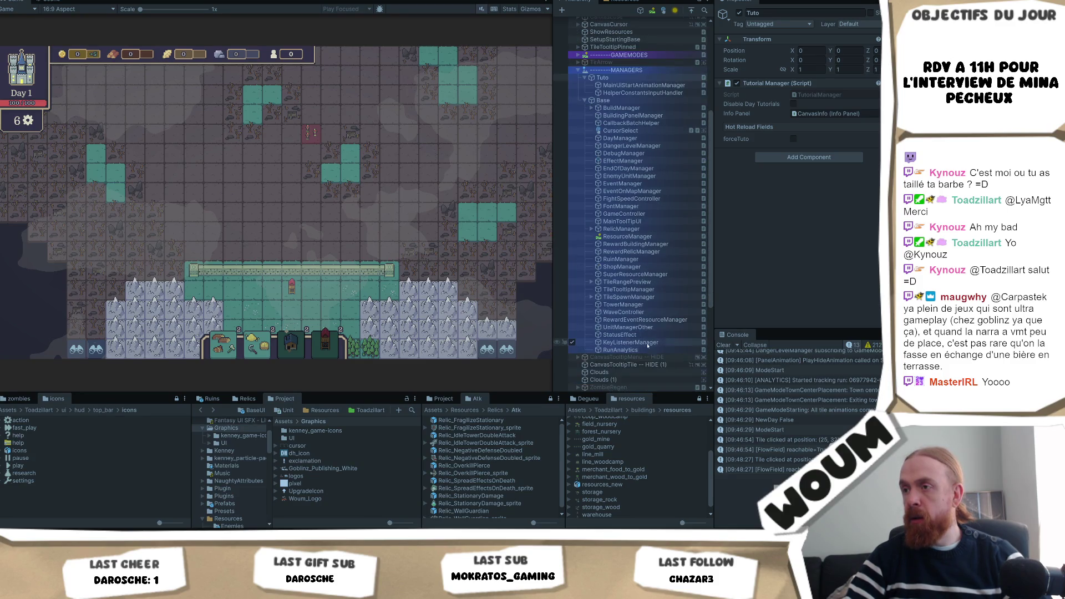
left_click(646, 344)
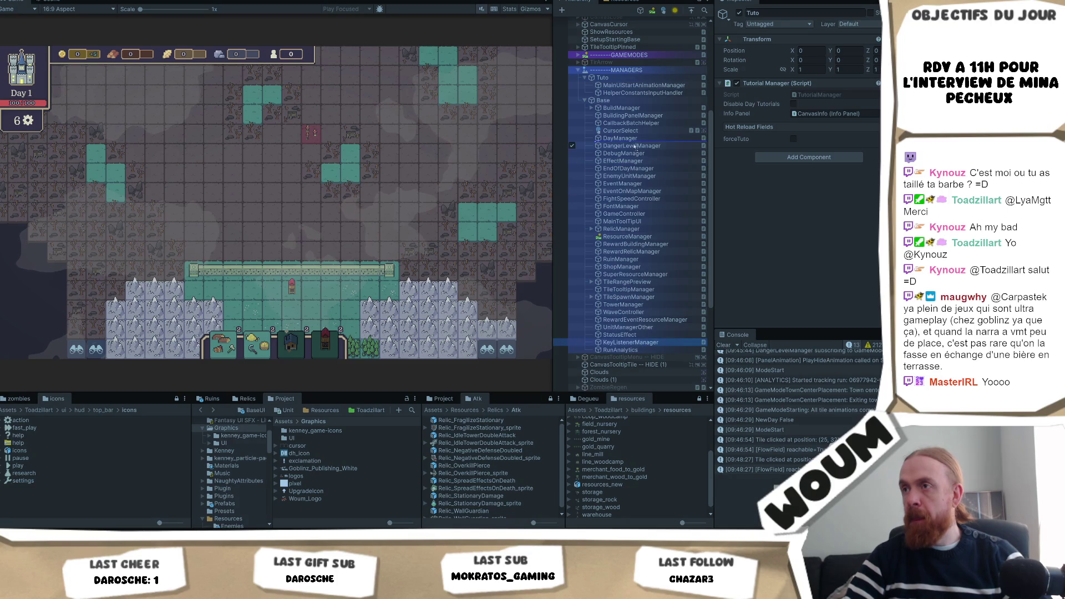
Place KeyListenerManager between FontManager and GameController, then select TutorielManager through a 'Tutor' Hierarchy search.
left_click_drag(637, 207, 638, 214)
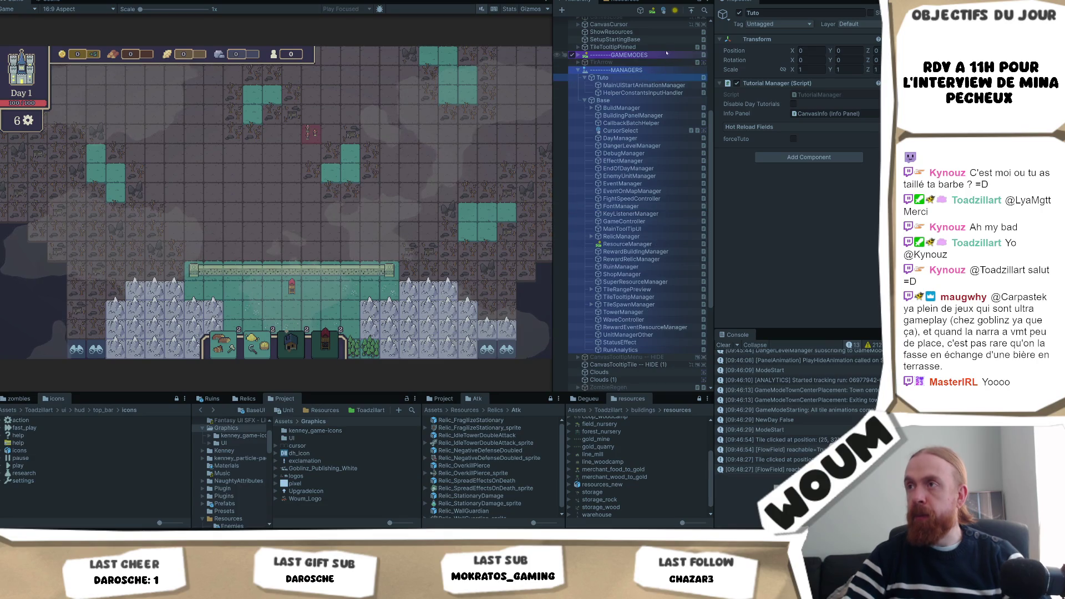
left_click(705, 10)
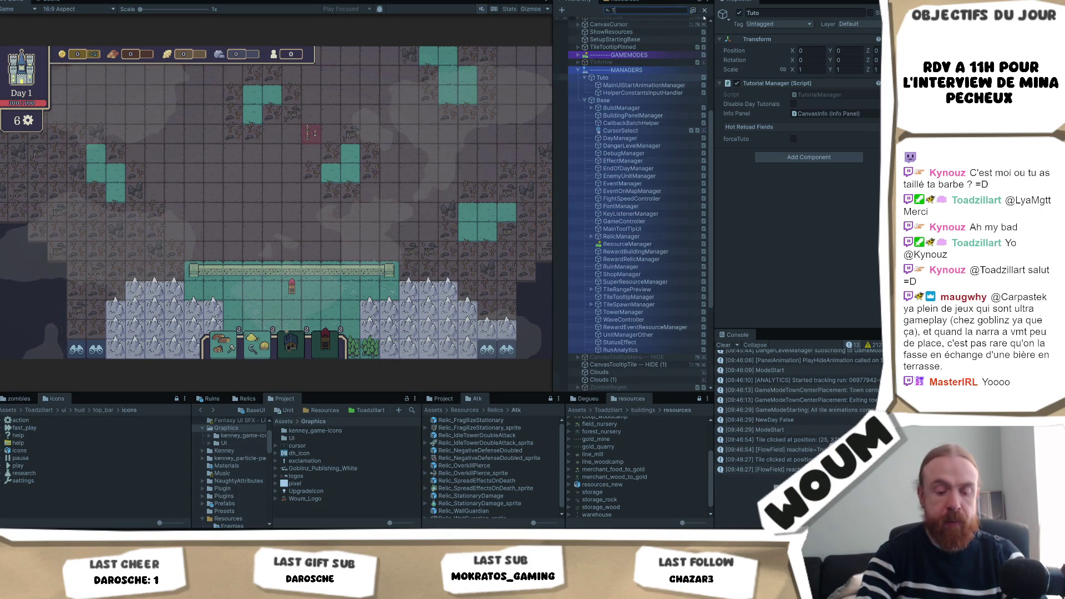
type("Tutor")
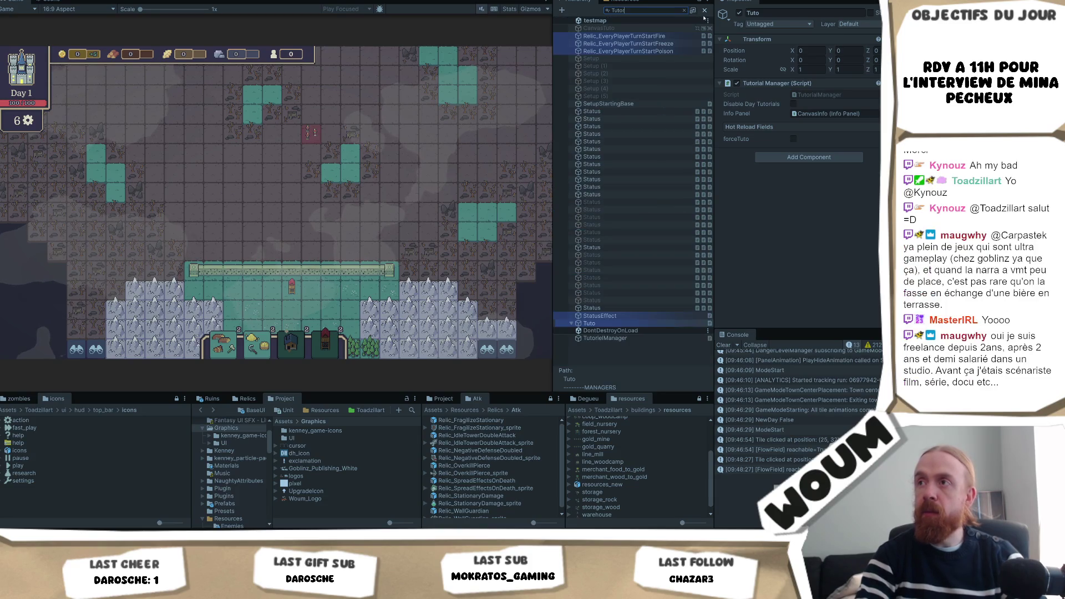
left_click(605, 28)
left_click(646, 11)
key("BackSpace")
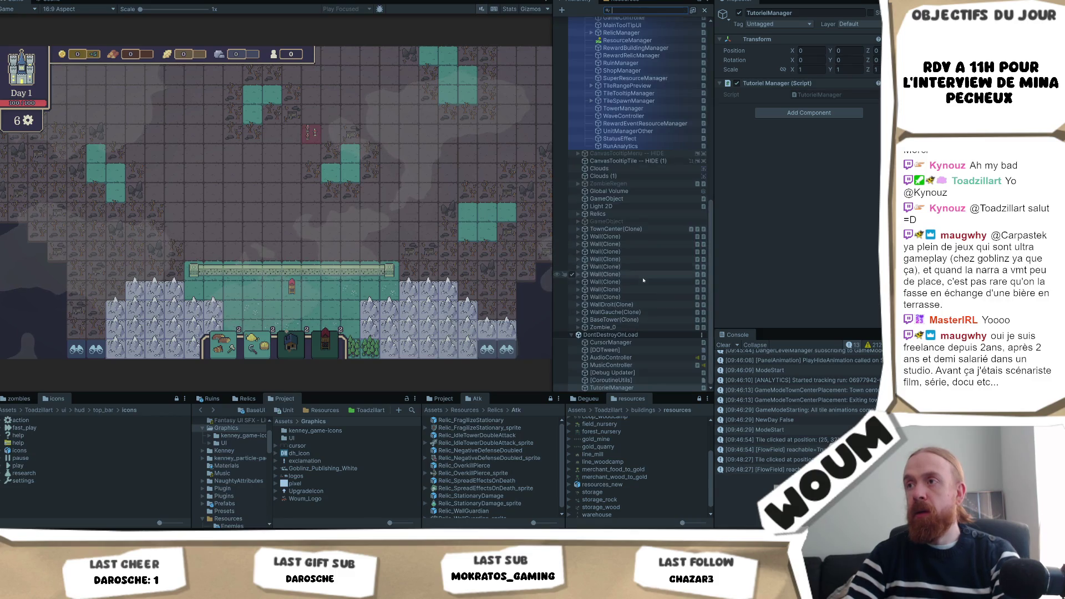
Scroll the Hierarchy to review the MANAGERS and canvas objects in the testmap scene.
scroll(639, 318, "up", 5)
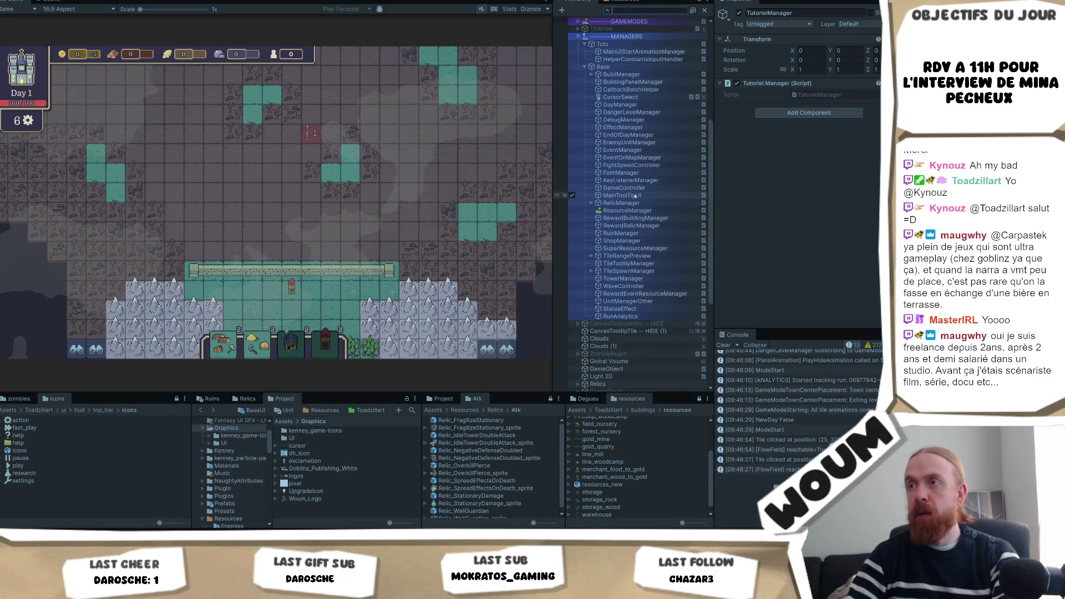
scroll(688, 300, "down", 5)
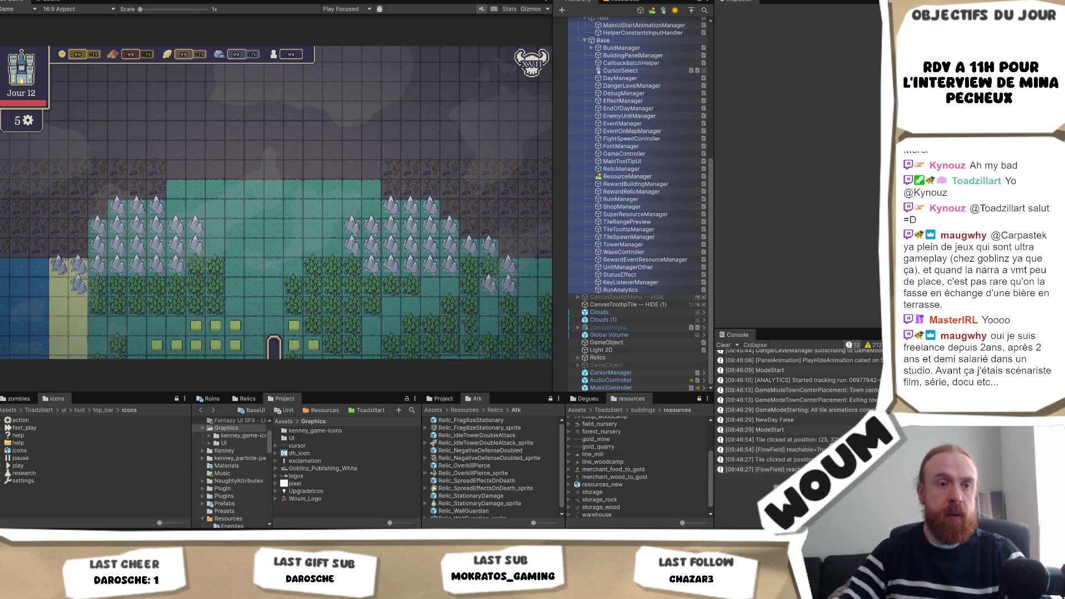
mouse_move(74, 589)
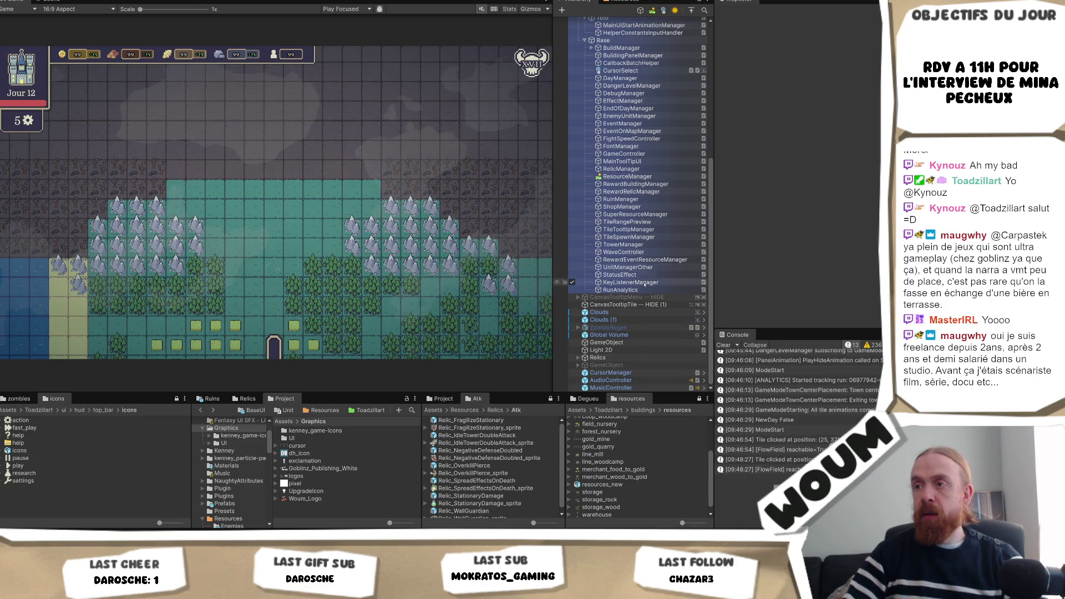
scroll(647, 258, "up", 2)
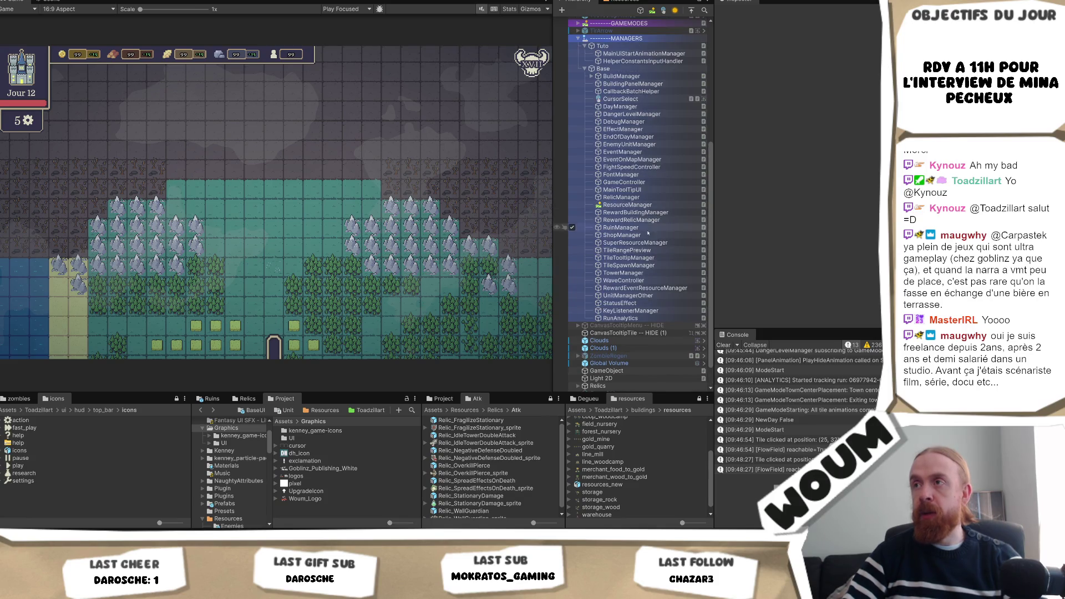
scroll(654, 294, "down", 2)
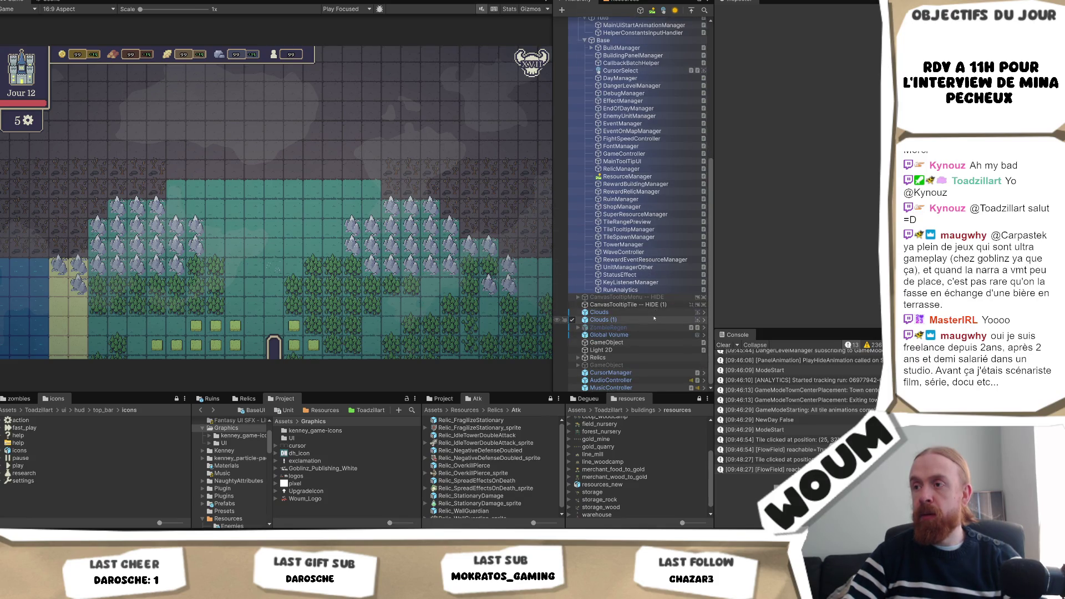
scroll(654, 319, "up", 6)
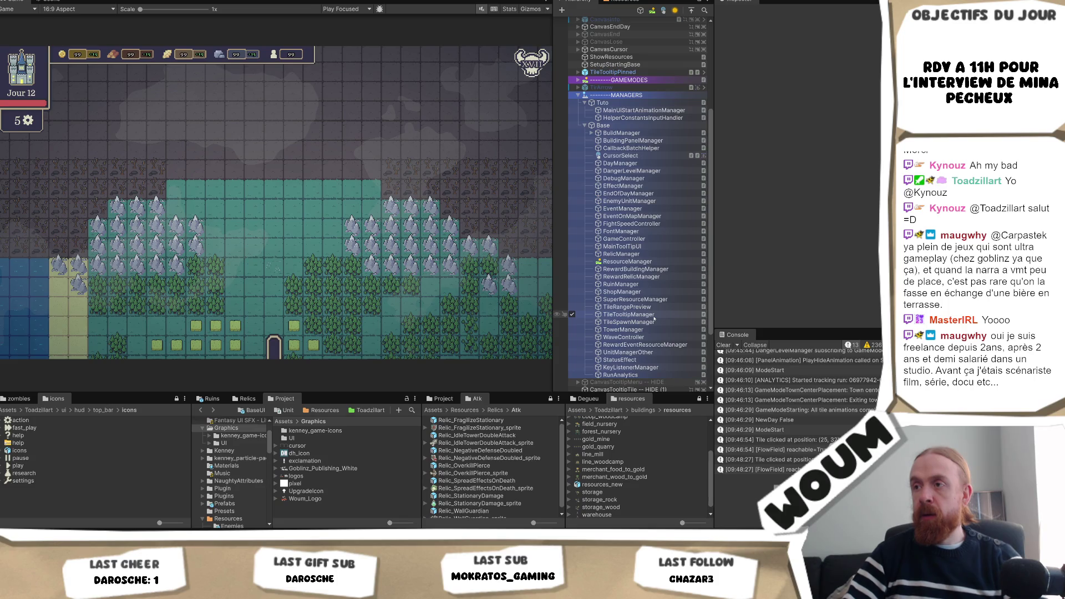
scroll(652, 289, "up", 10)
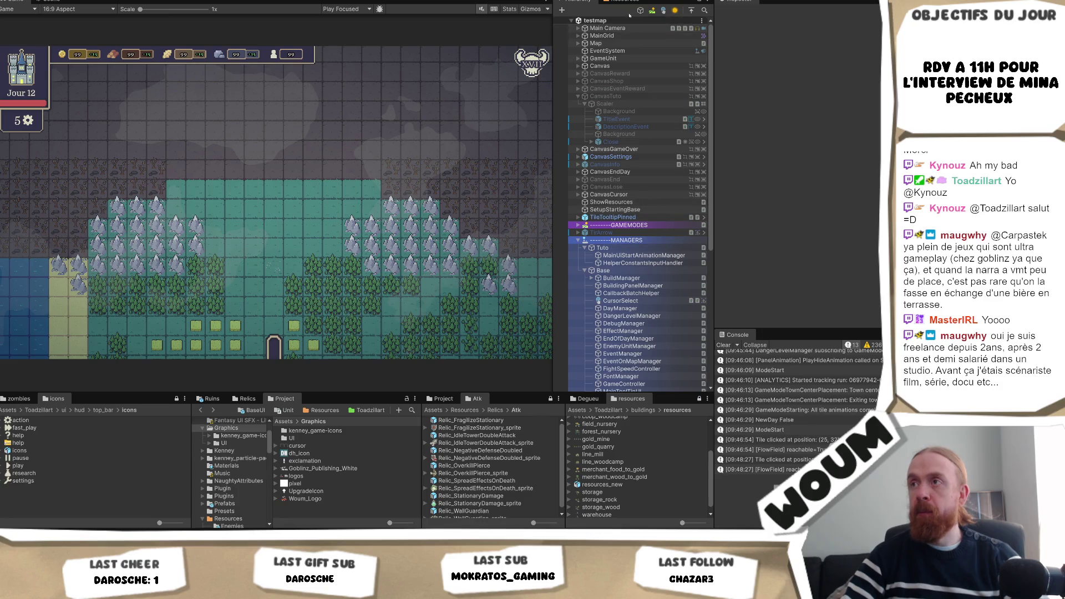
key("ctrl+f")
type("Tuto")
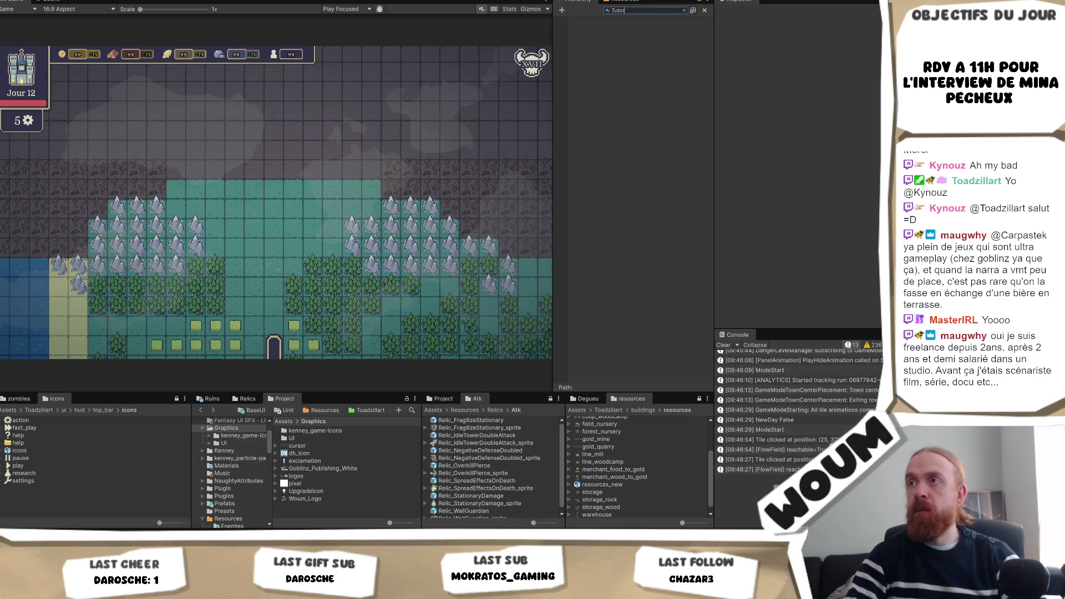
key("BackSpace")
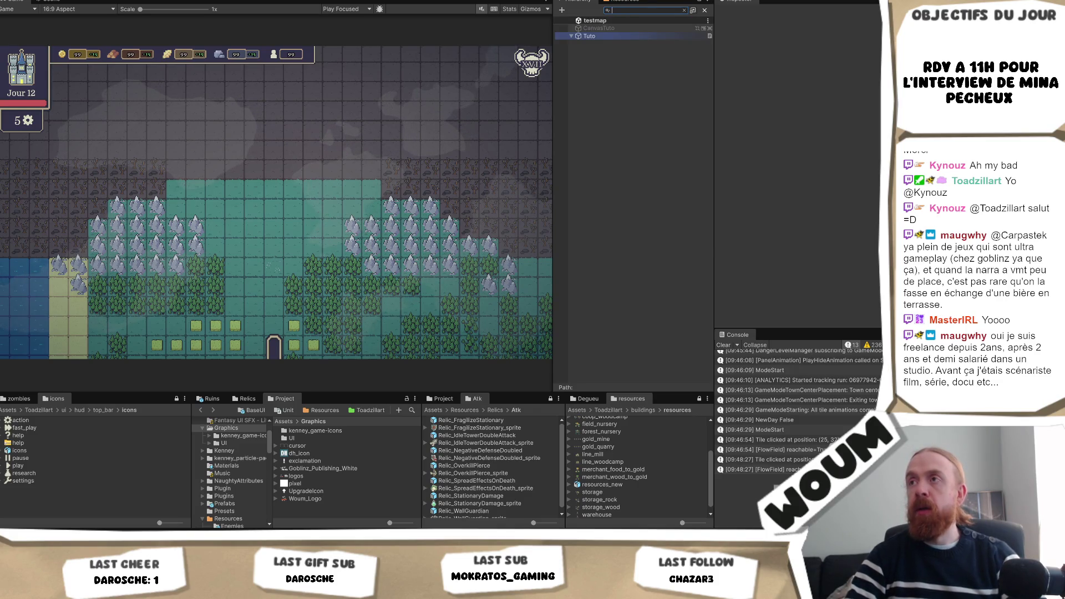
key("Escape")
scroll(659, 274, "down", 5)
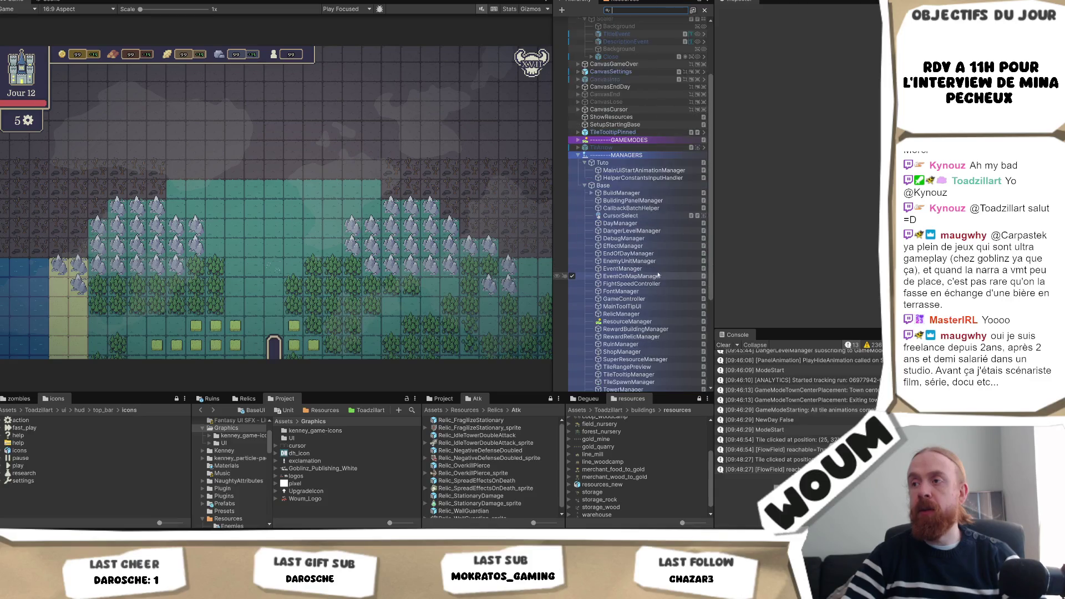
scroll(658, 275, "down", 5)
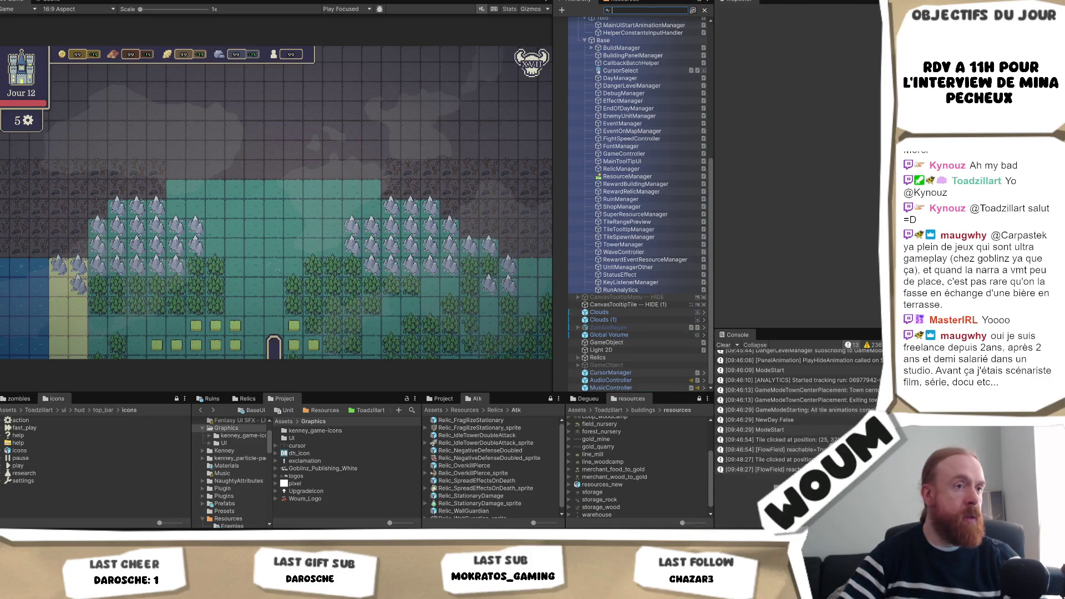
key("Escape")
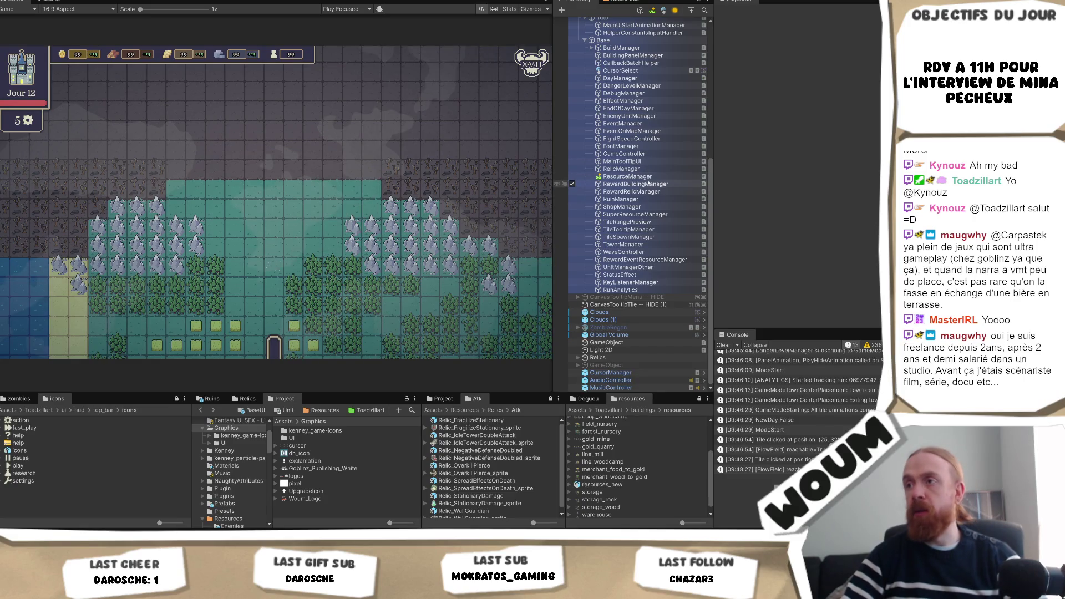
key("ctrl+r")
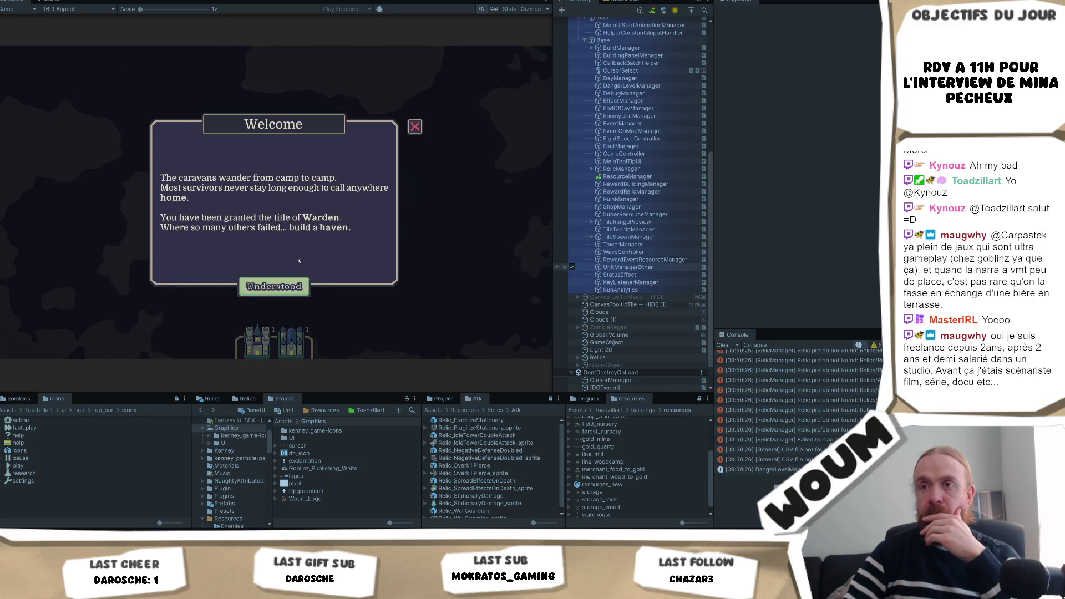
Dismiss the Welcome message, then open TutorielManager's script in Visual Studio.
left_click(291, 287)
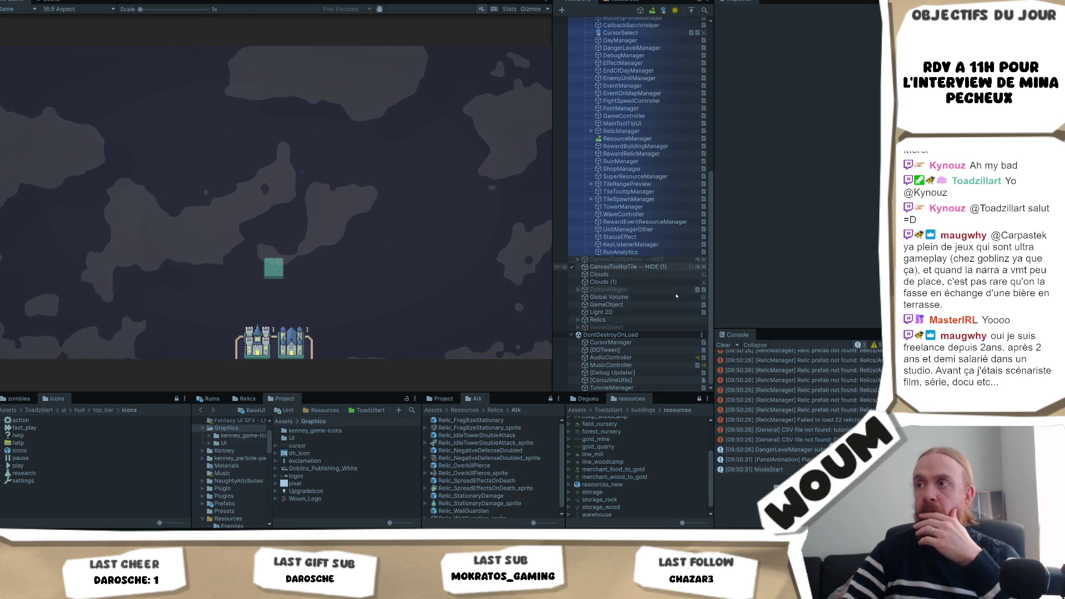
left_click(607, 388)
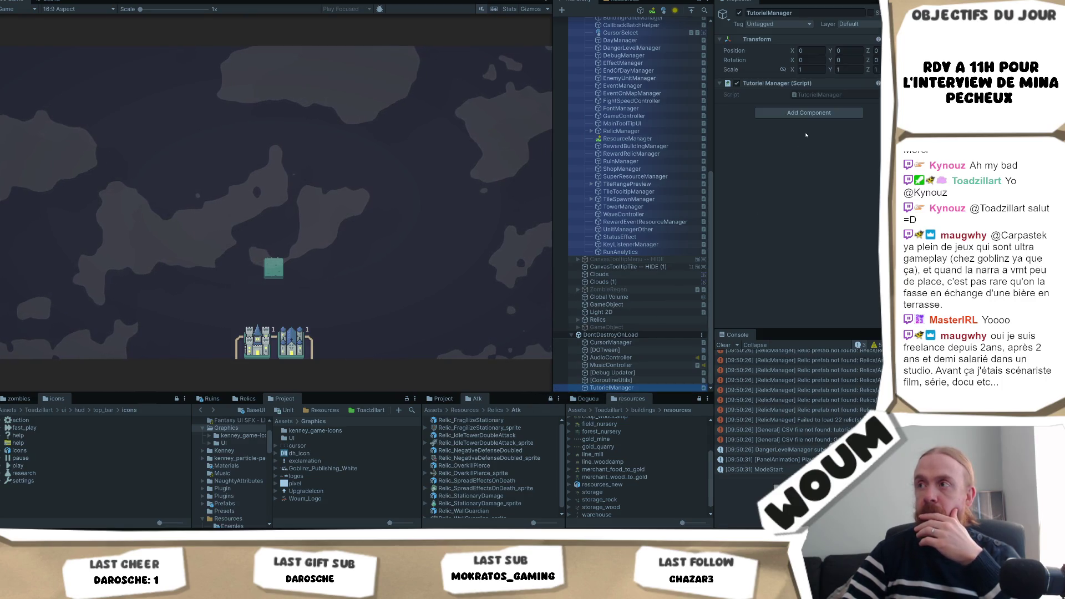
left_click(815, 95)
double_click(815, 95)
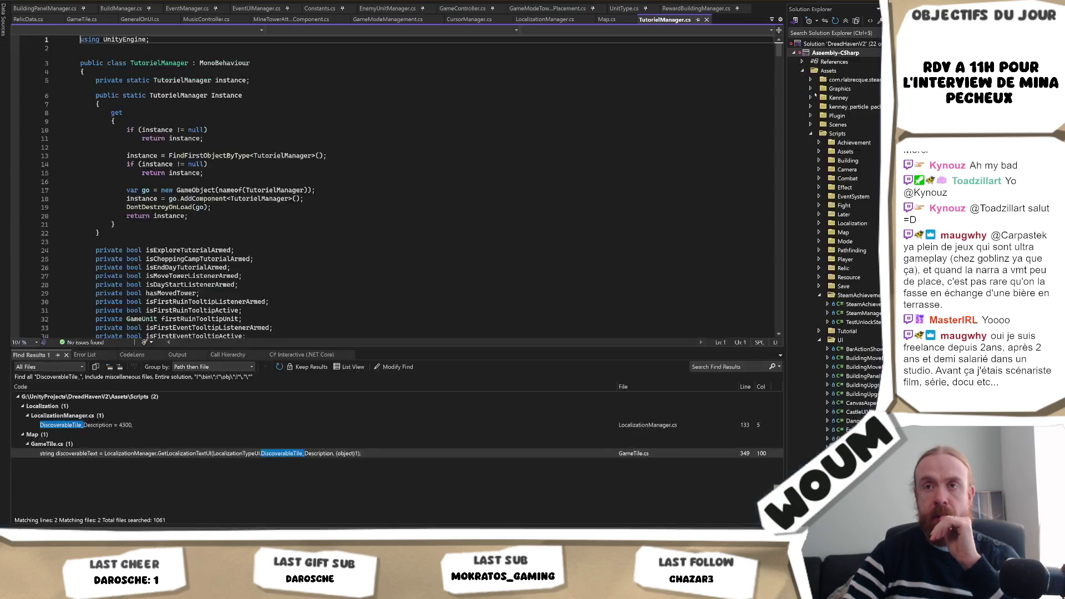
Search TutorielManager.cs for 'forceT' to reach the forced-tutorial code.
scroll(392, 176, "down", 9)
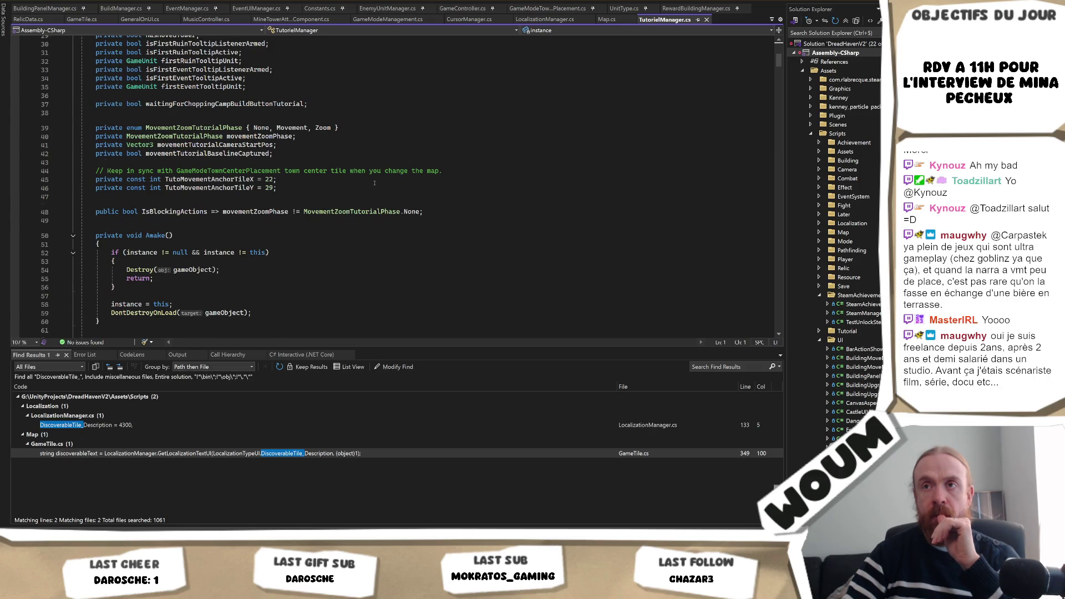
scroll(375, 183, "up", 5)
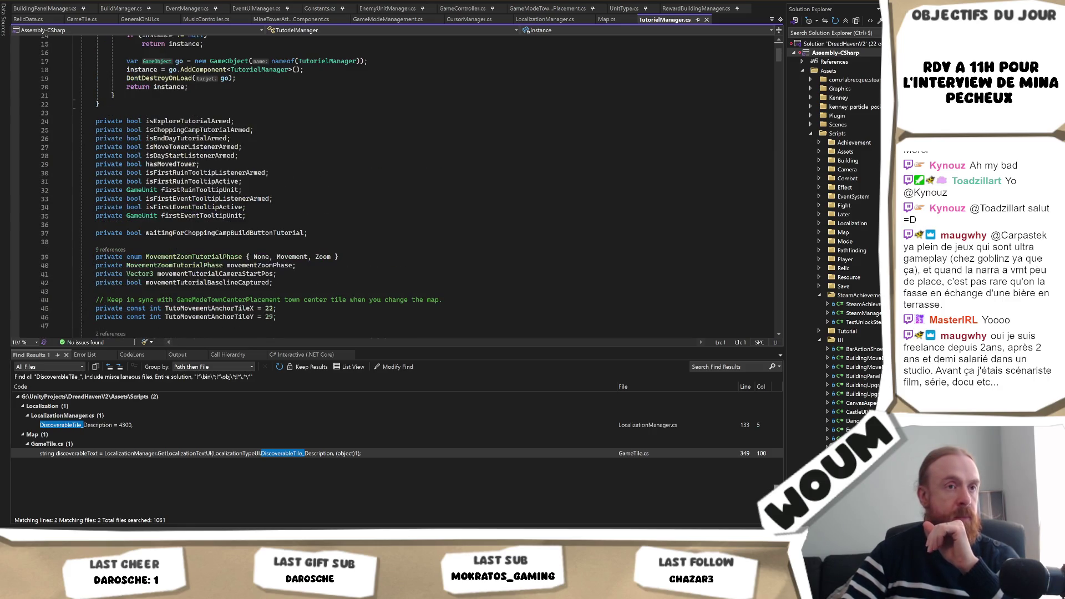
left_click(284, 208)
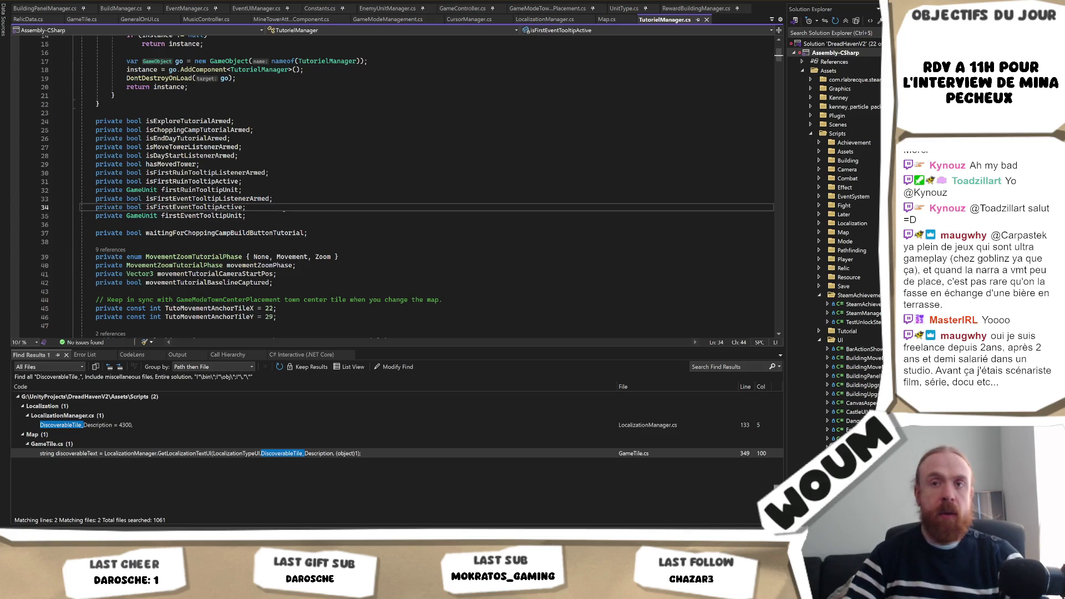
key("ctrl+f")
type("f")
type("eT")
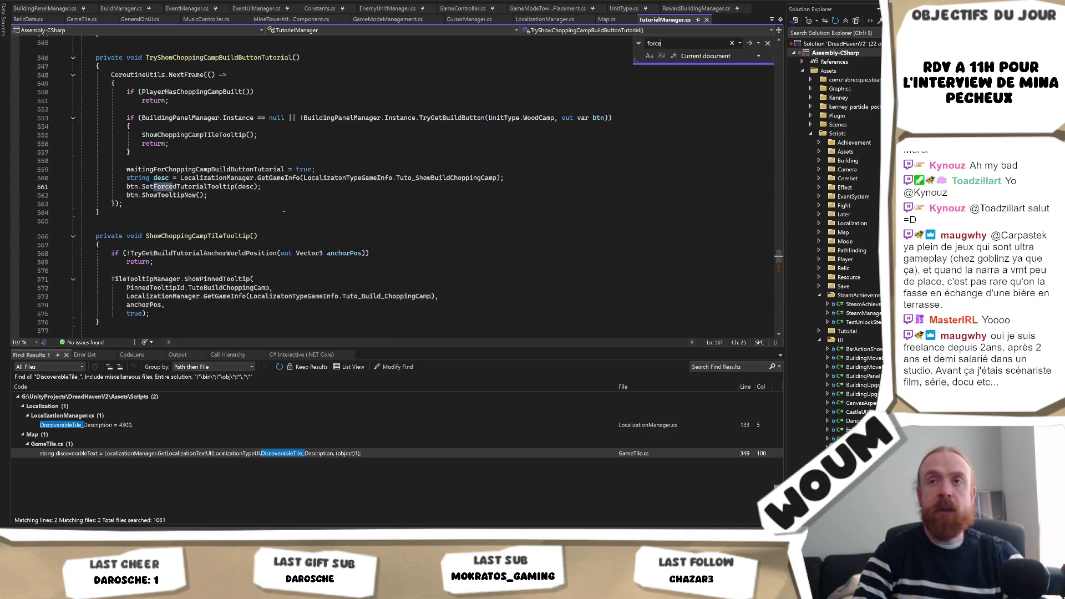
key("ctrl+f")
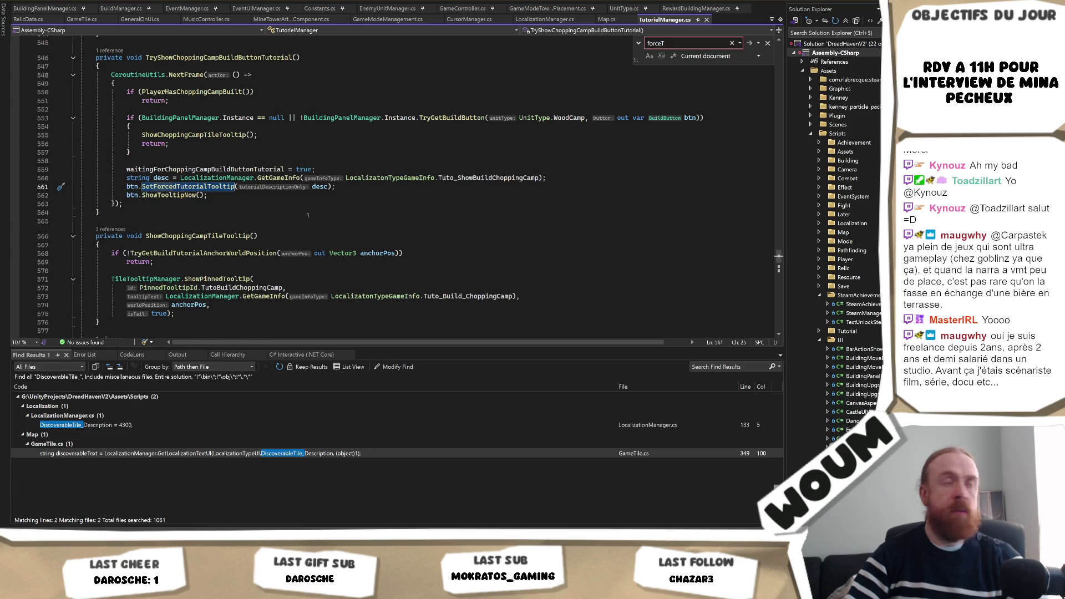
Return to the top of the file and search the solution for the DayTutorialId enum.
scroll(388, 183, "up", 16)
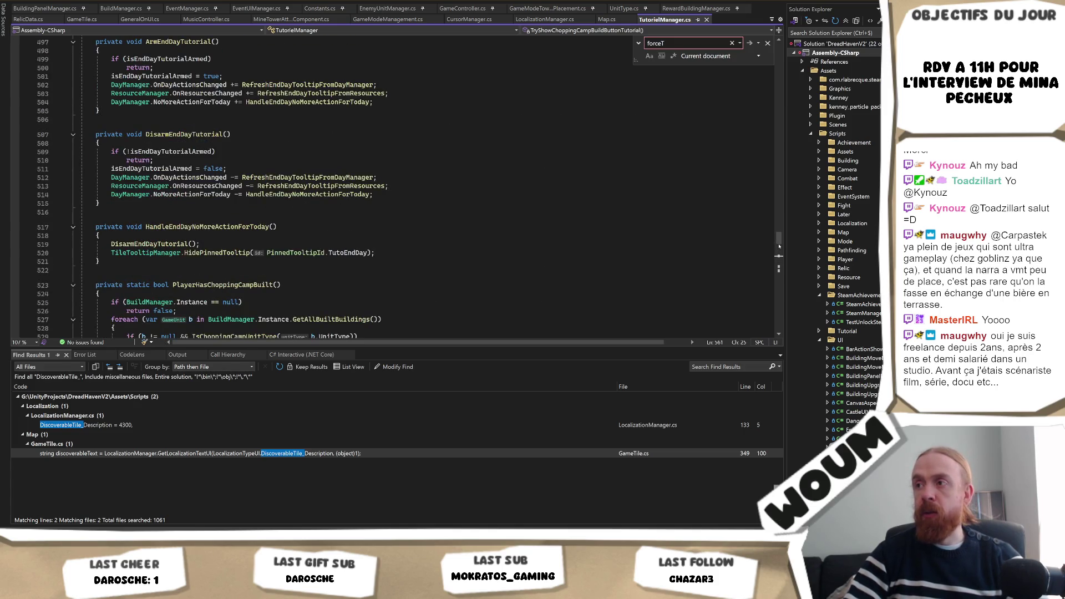
scroll(389, 183, "up", 20)
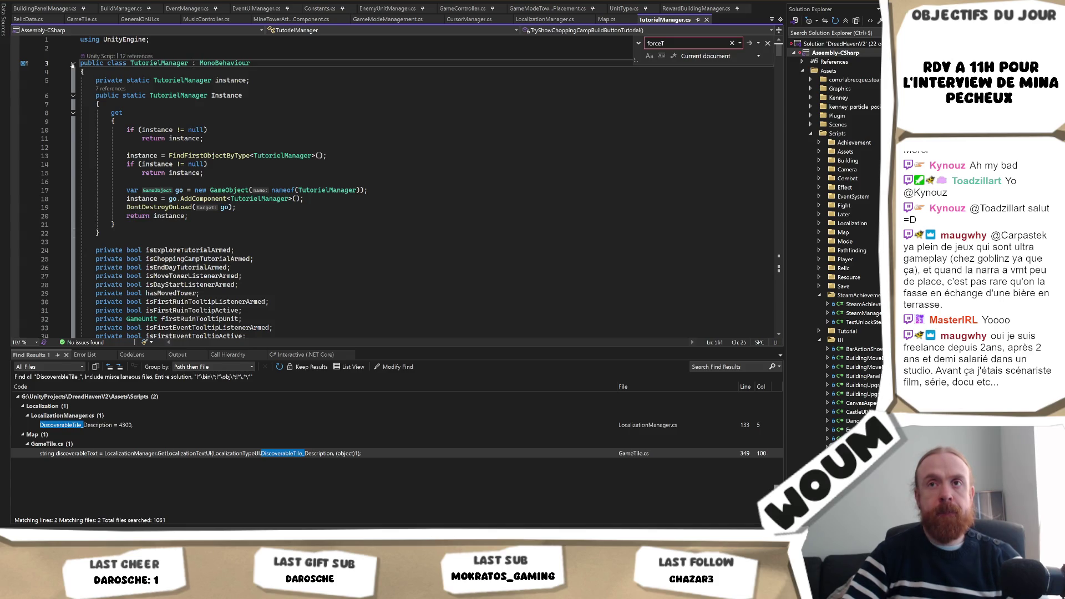
left_click(382, 207)
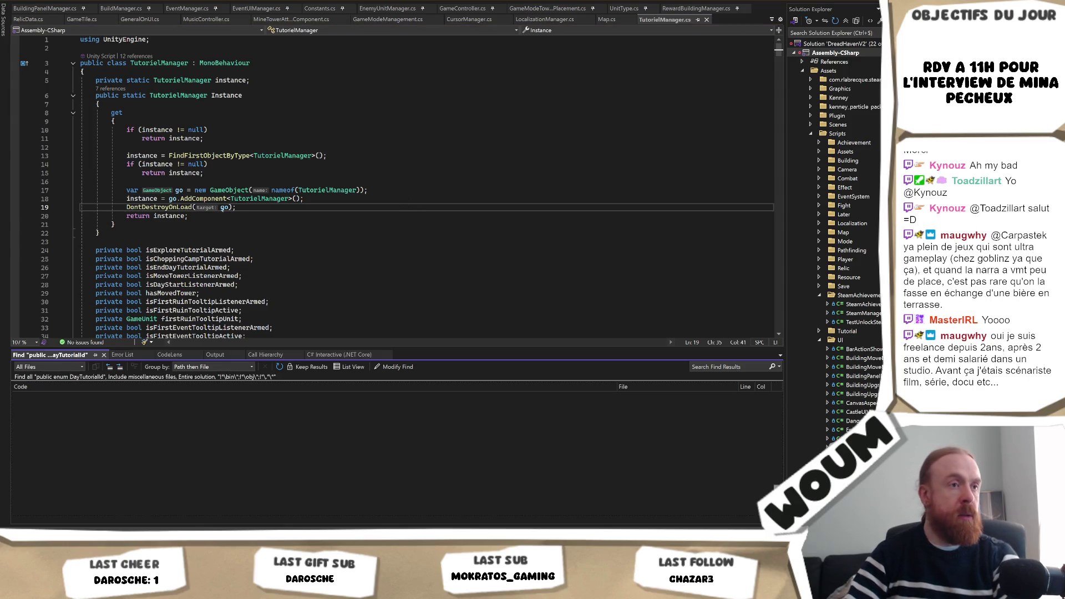
Open TutorialManager.cs at the DayTutorialId enum and review its class declaration.
double_click(107, 415)
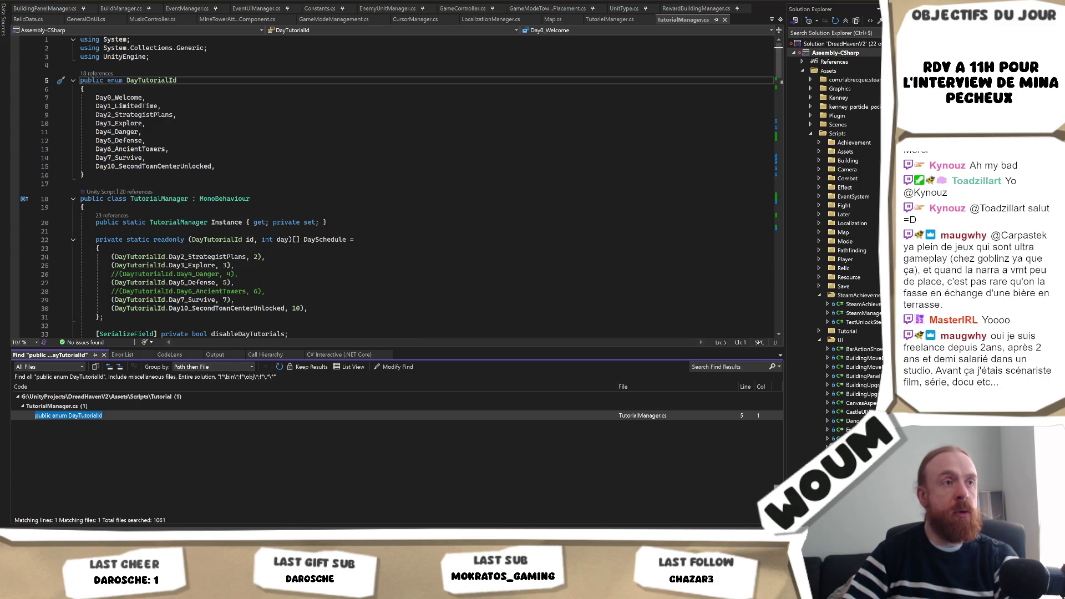
scroll(354, 228, "down", 2)
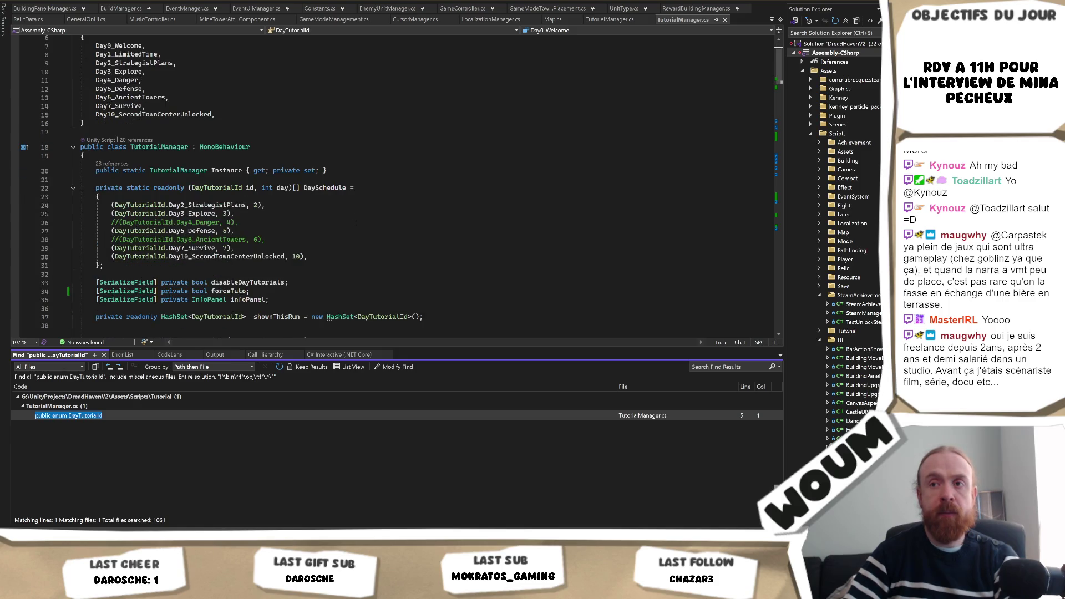
scroll(355, 223, "down", 5)
scroll(357, 214, "down", 2)
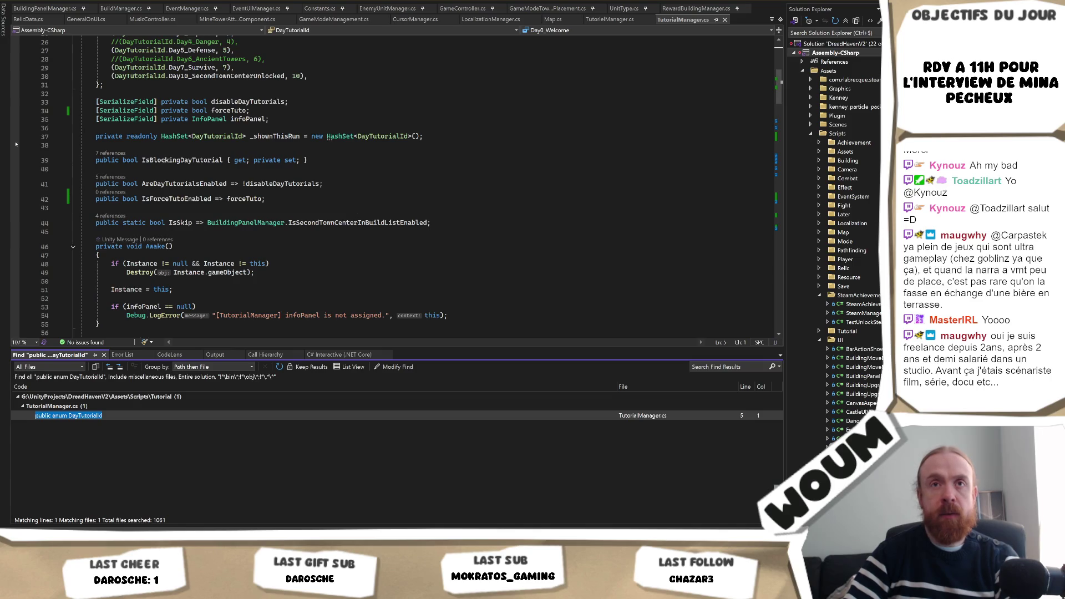
scroll(355, 211, "up", 7)
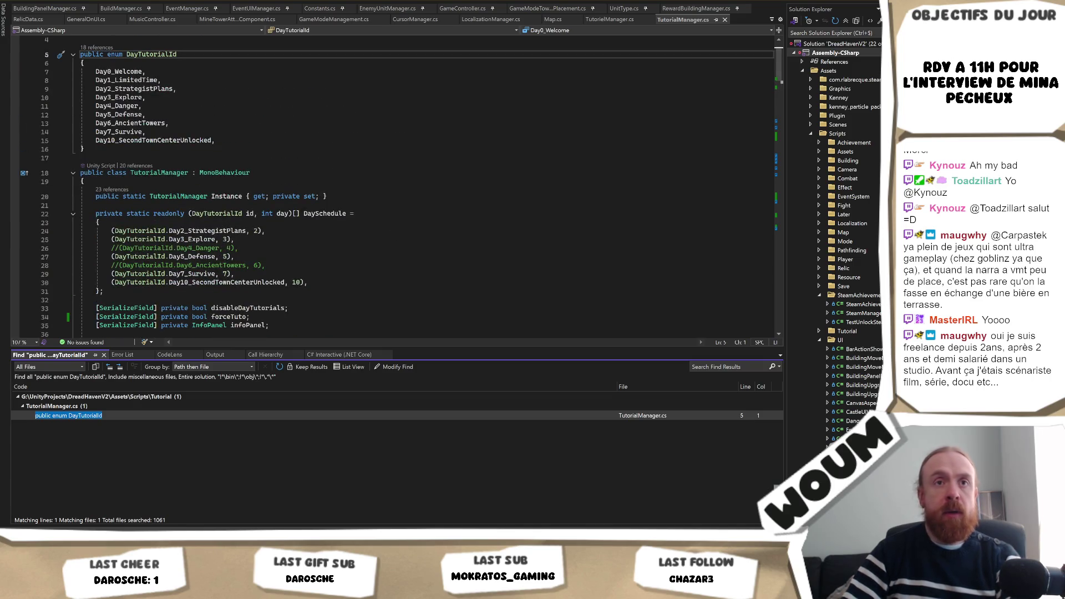
left_click(443, 170)
scroll(442, 168, "up", 1)
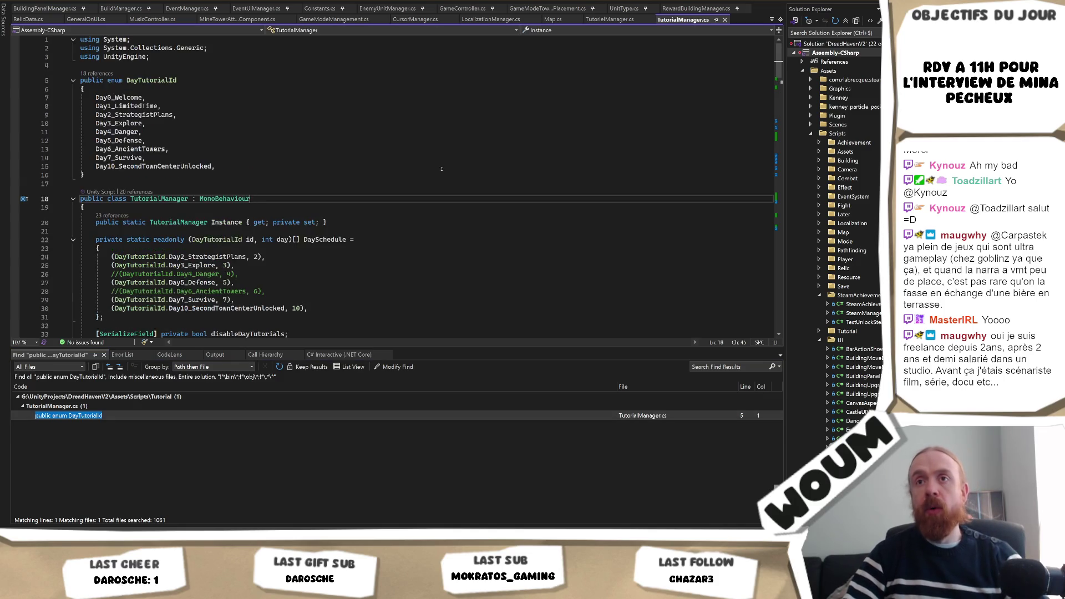
scroll(442, 170, "down", 2)
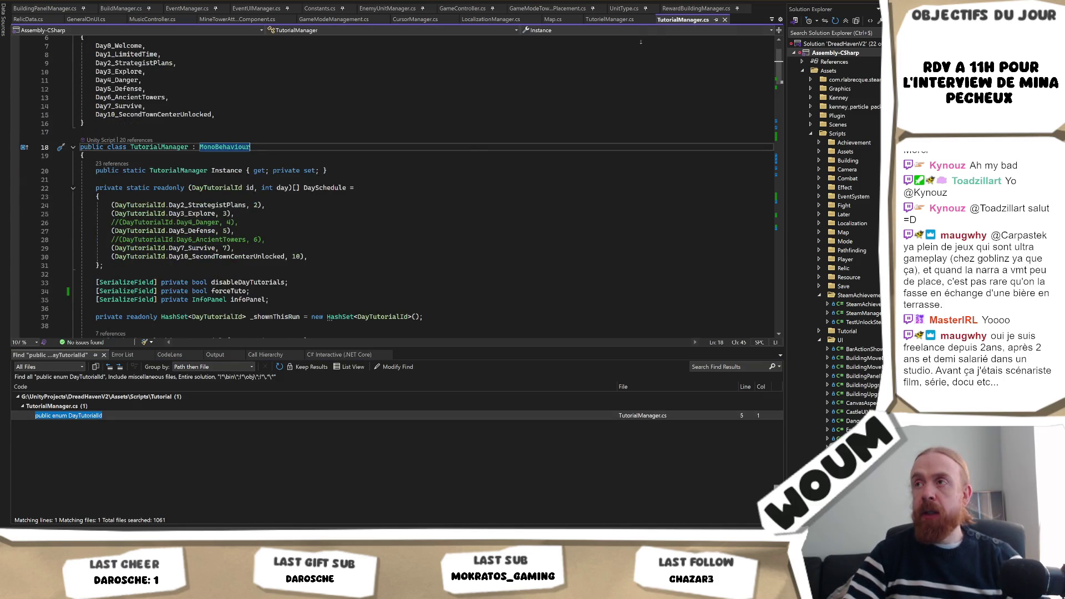
Compare TutorielManager.cs, including its isMoveTowerListenerArmed field, against TutorialManager.cs.
left_click(610, 20)
scroll(477, 243, "down", 2)
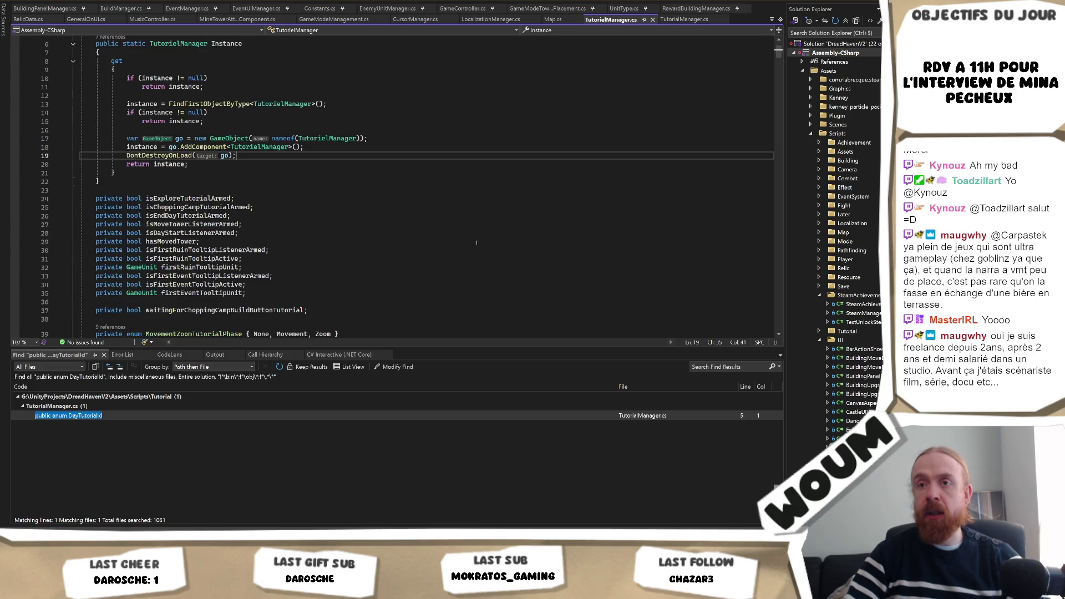
double_click(222, 224)
scroll(400, 238, "up", 1)
scroll(399, 238, "up", 1)
scroll(461, 179, "down", 6)
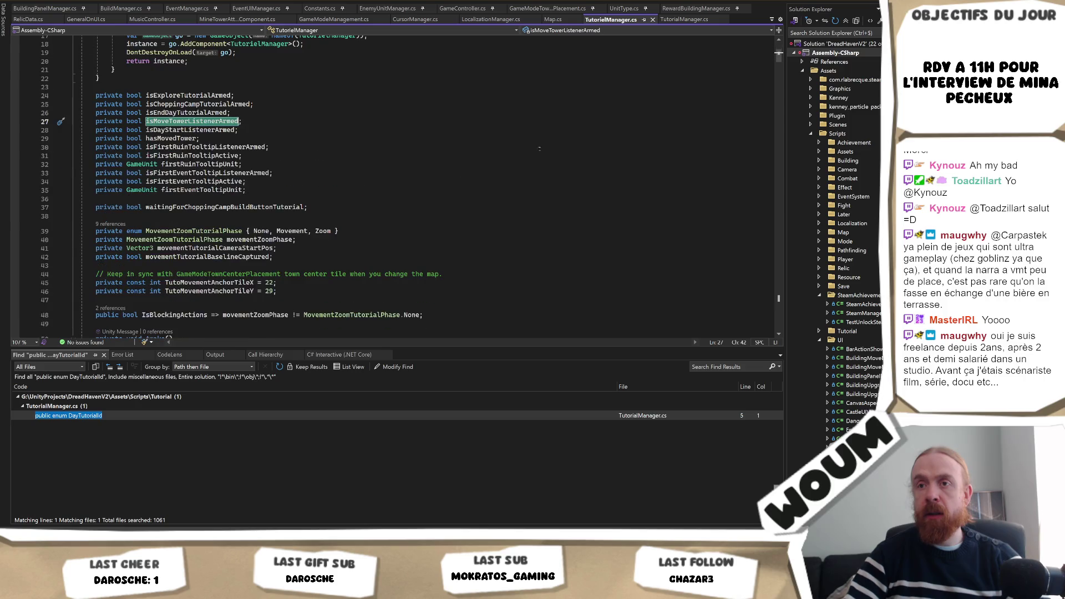
left_click(686, 19)
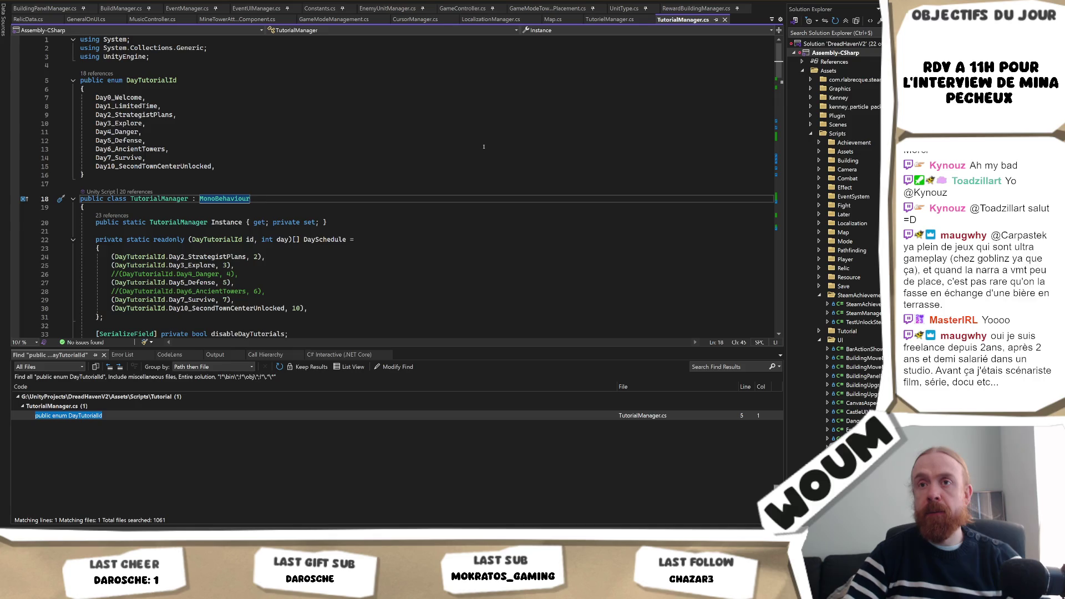
left_click(610, 20)
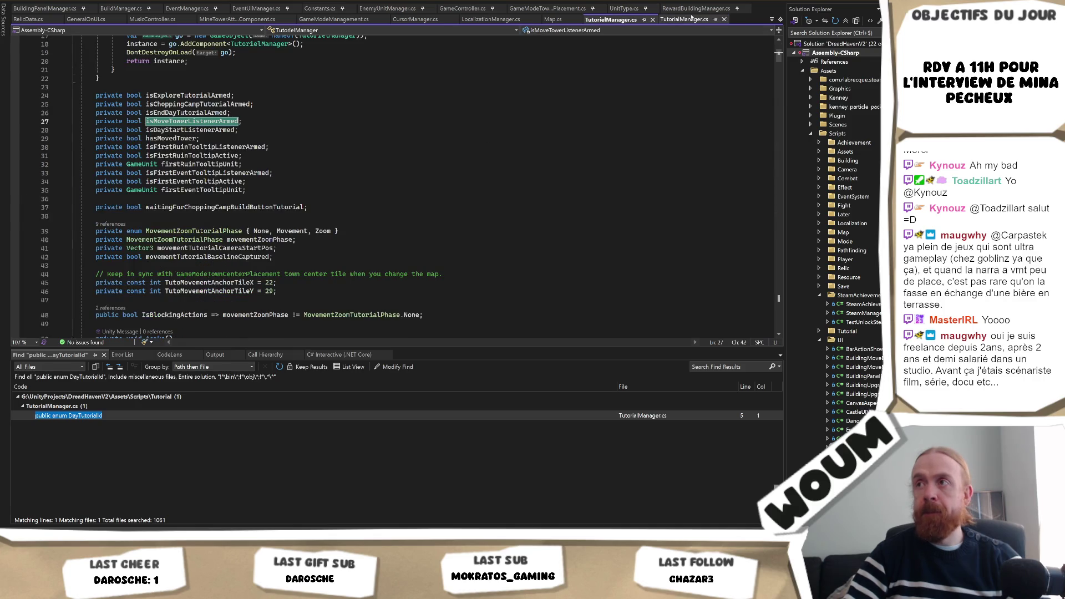
key("ctrl+Tab")
List the 20 references to TutorialManager, then scroll through TutorielManager.cs.
left_click(135, 192)
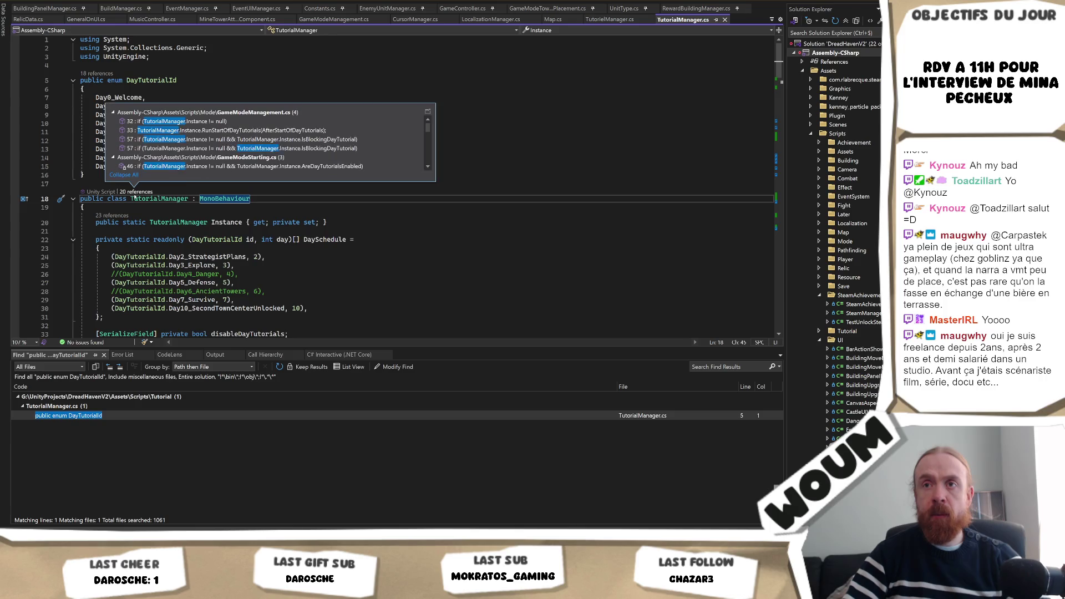
key("ctrl+Tab")
scroll(322, 255, "up", 6)
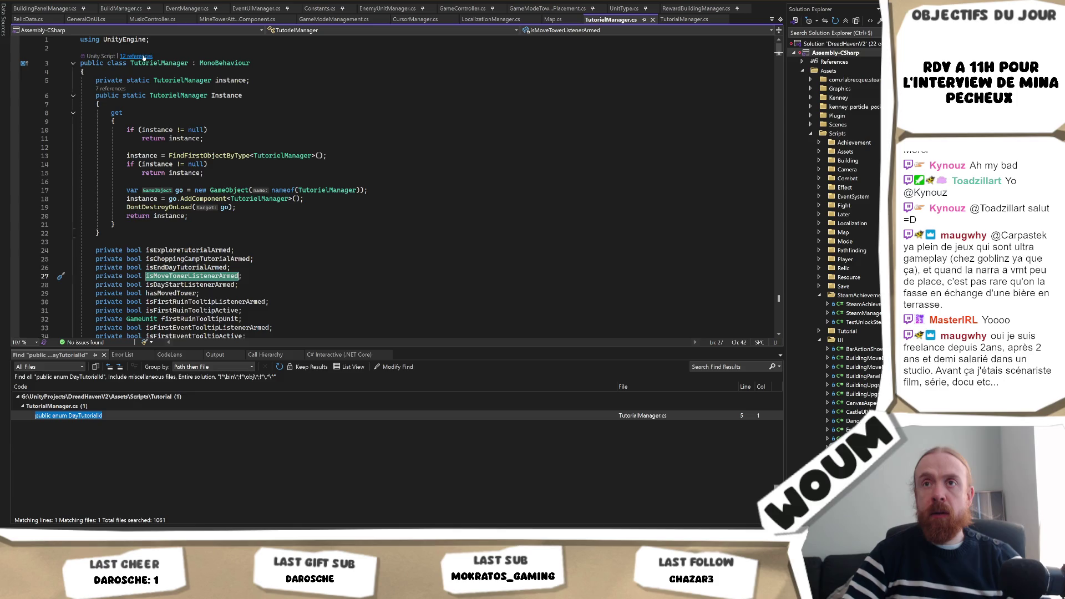
left_click(410, 162)
scroll(410, 195, "down", 3)
scroll(410, 195, "down", 3)
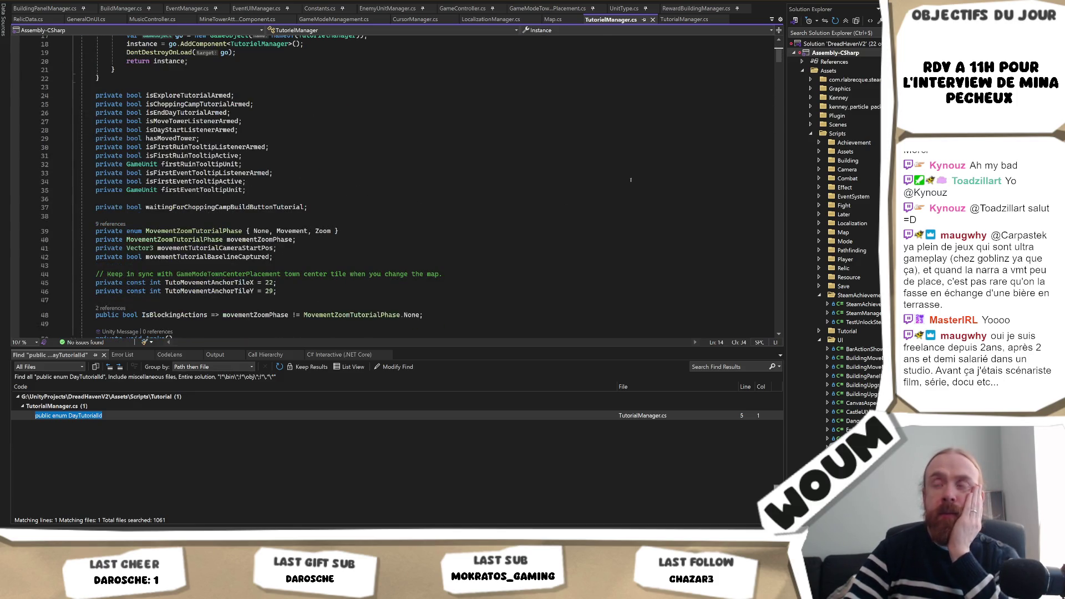
Browse TutorialManager.cs and its 20 references again, then switch back to Unity.
left_click(680, 19)
scroll(327, 208, "down", 5)
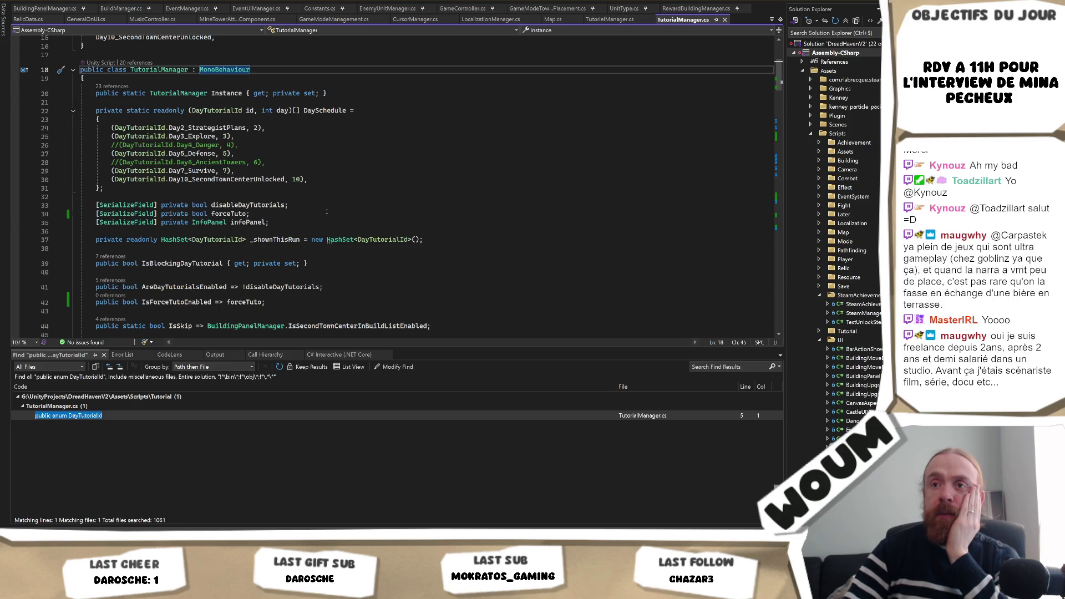
scroll(327, 212, "down", 2)
scroll(327, 212, "up", 3)
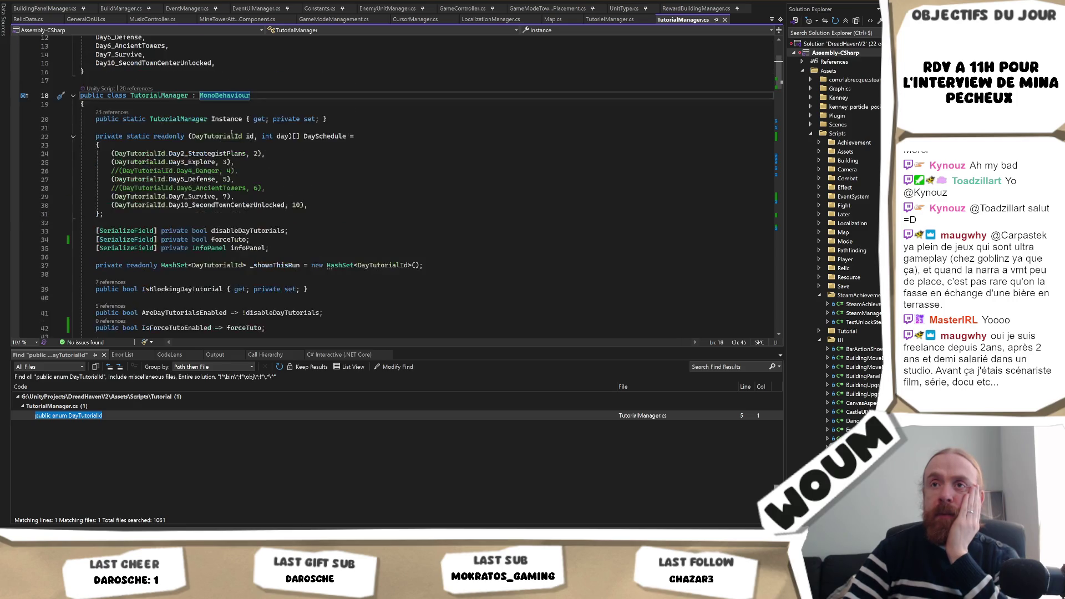
left_click(136, 89)
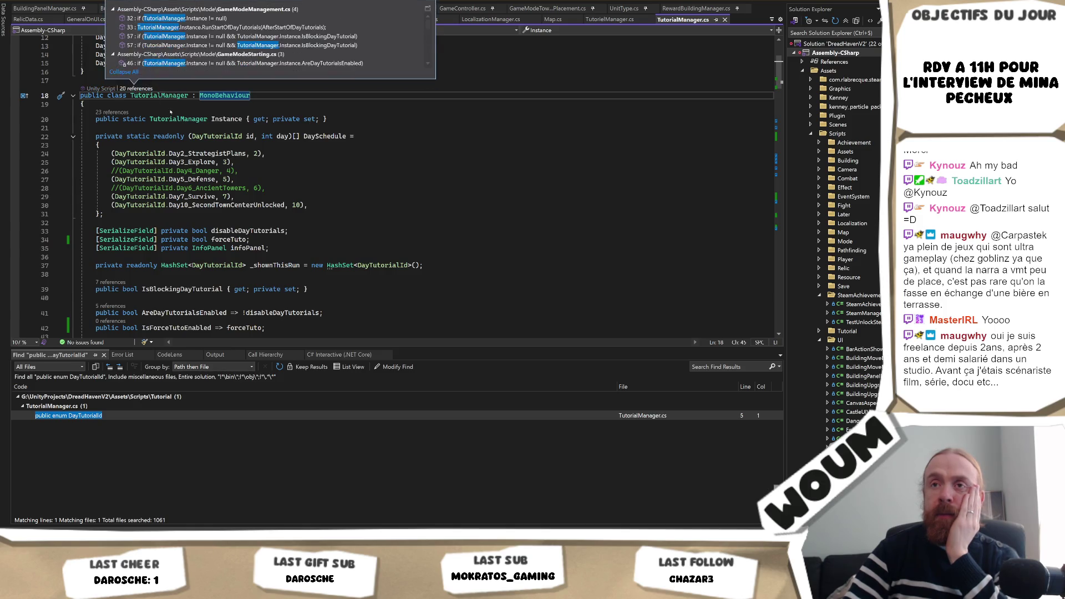
scroll(276, 40, "down", 5)
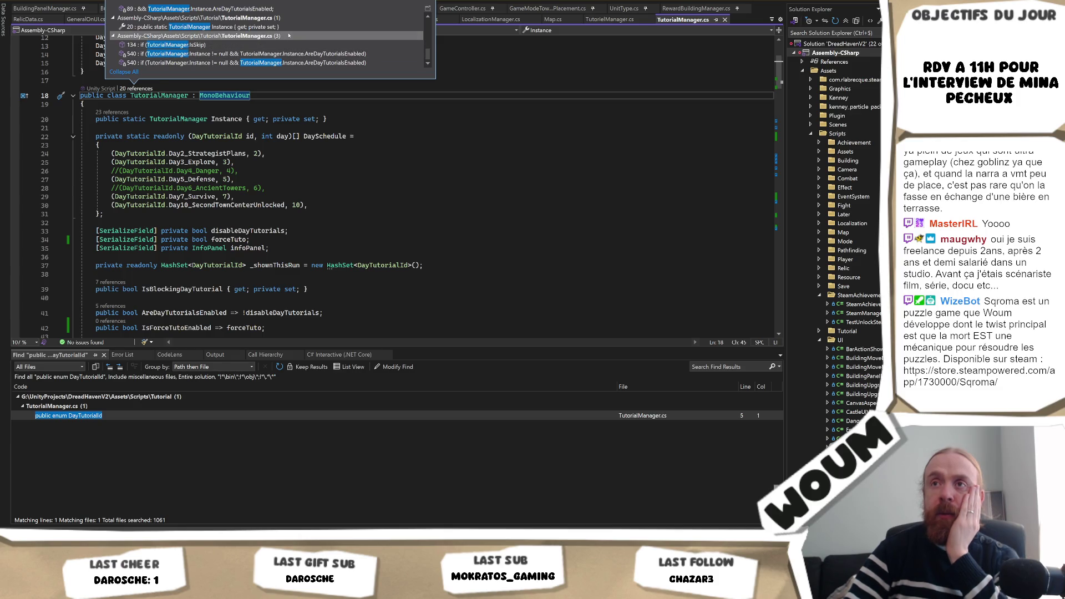
mouse_move(294, 26)
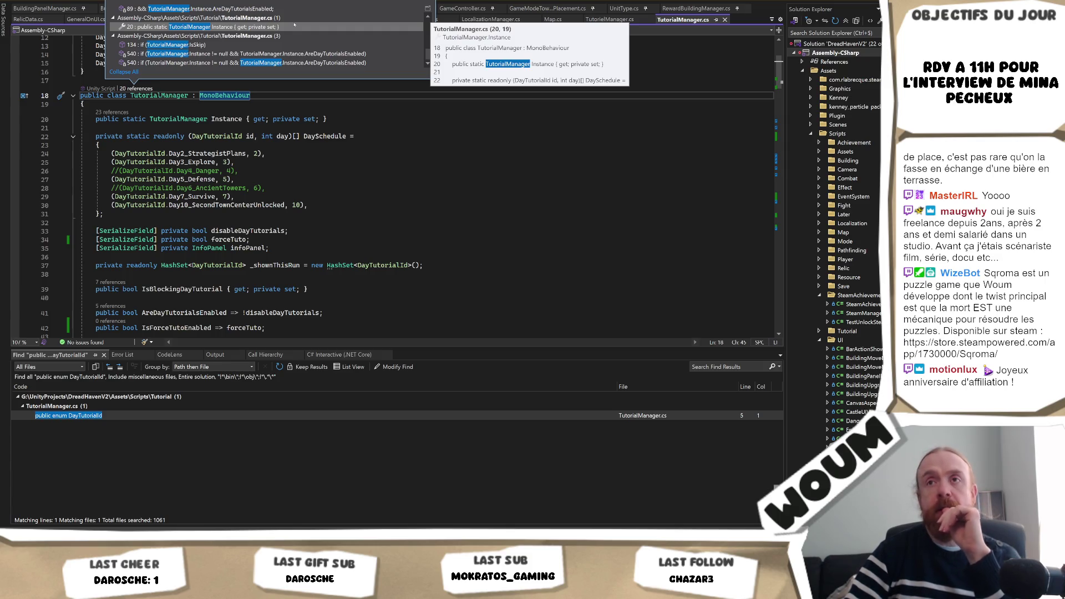
scroll(294, 26, "down", 5)
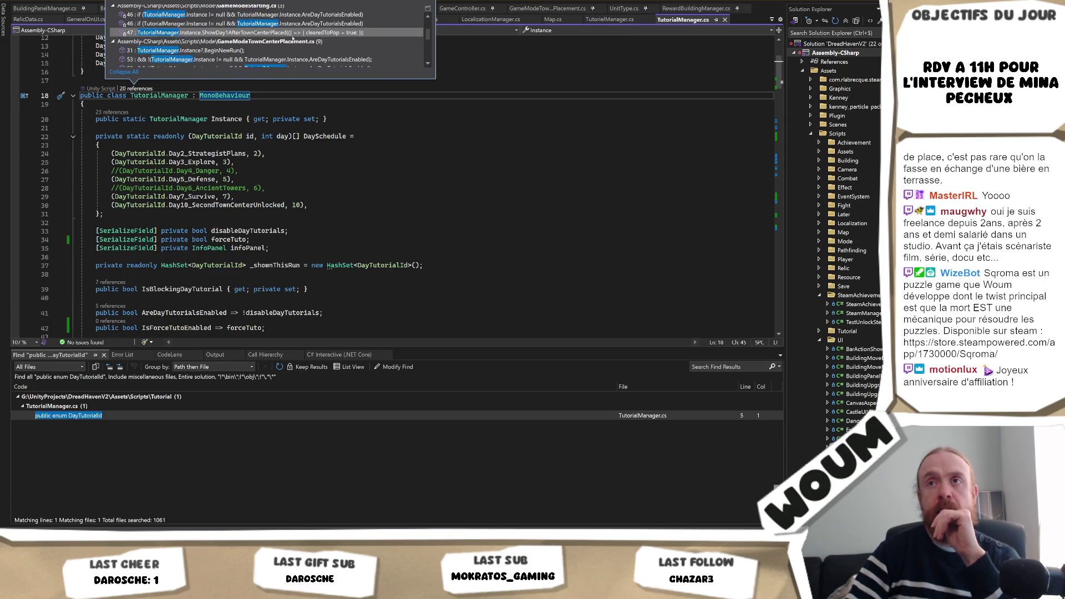
left_click(328, 215)
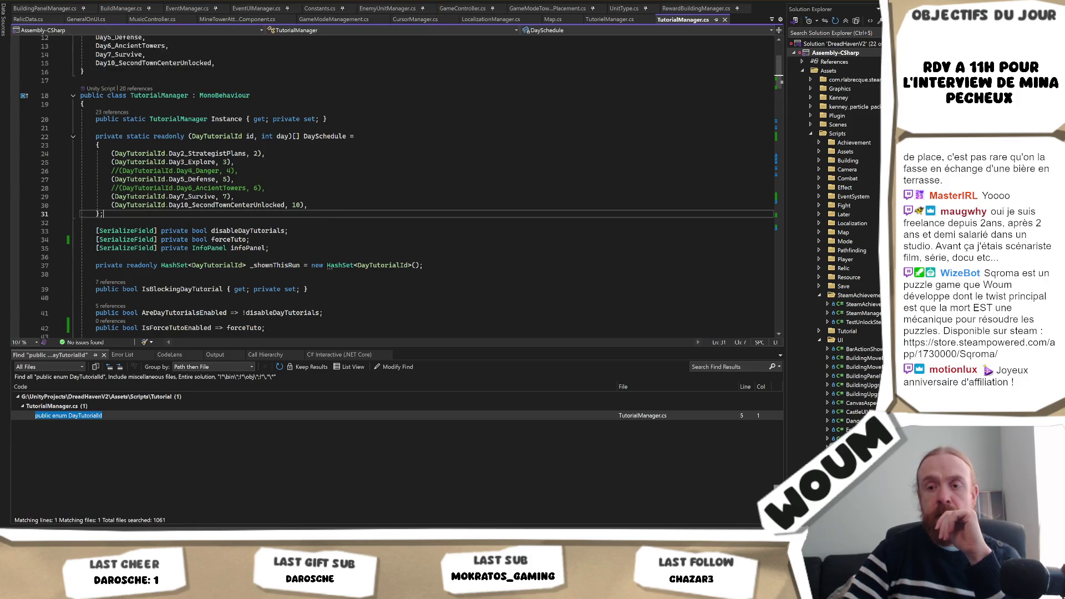
mouse_move(177, 591)
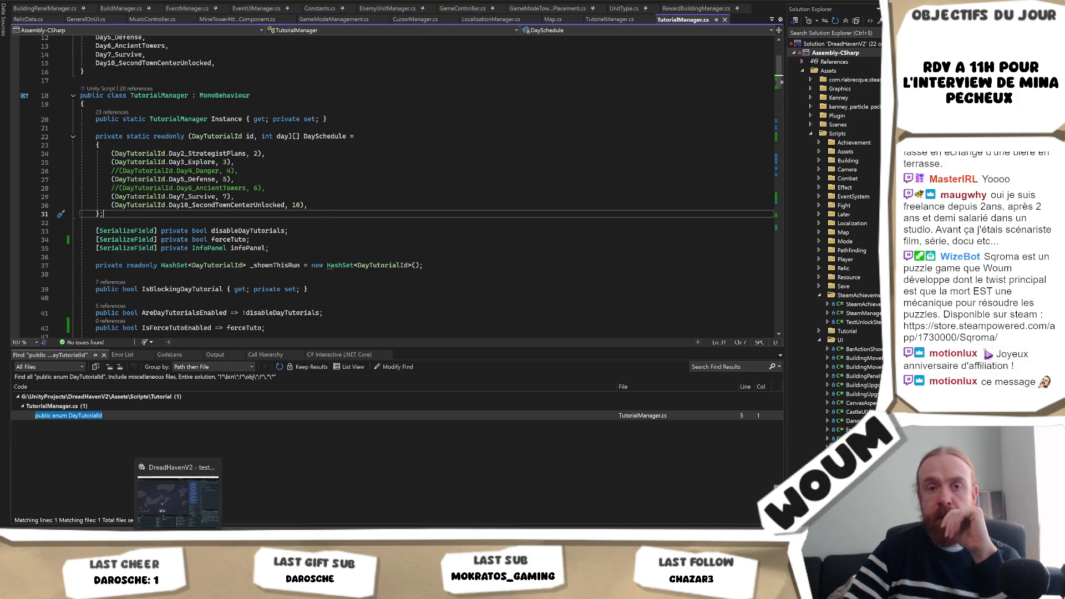
left_click(177, 496)
Clear the project search and inspect the TutorielManager and TutorialManager scripts.
left_click(411, 410)
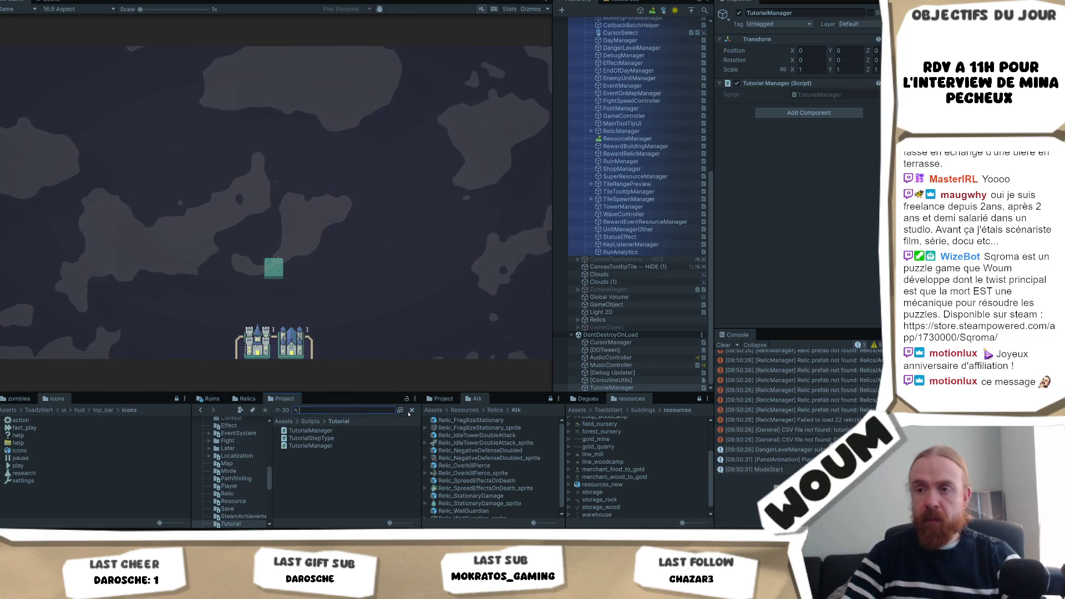
left_click(317, 446)
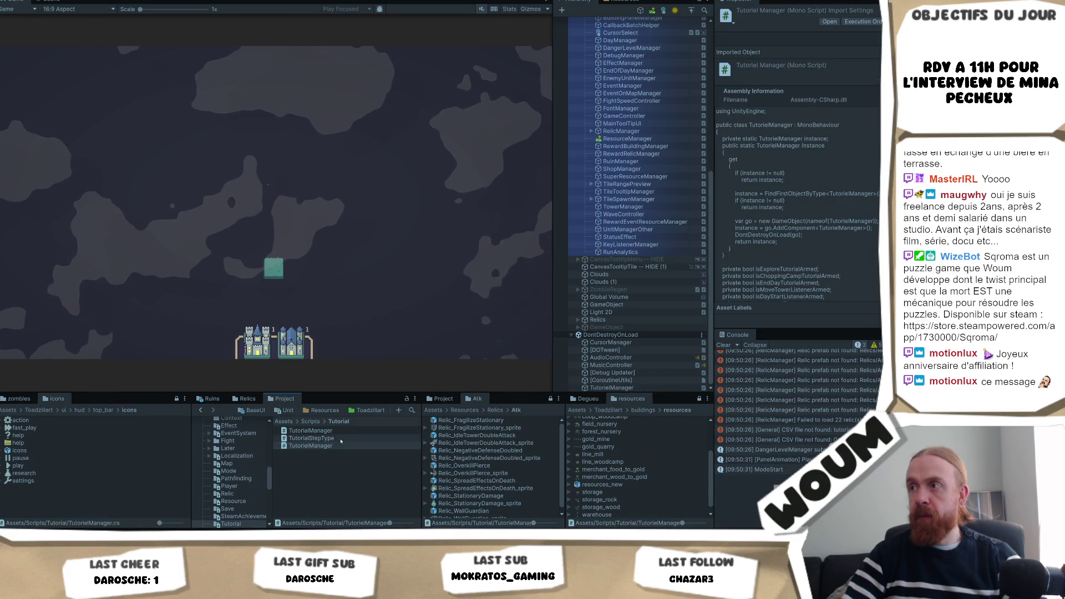
left_click(333, 431)
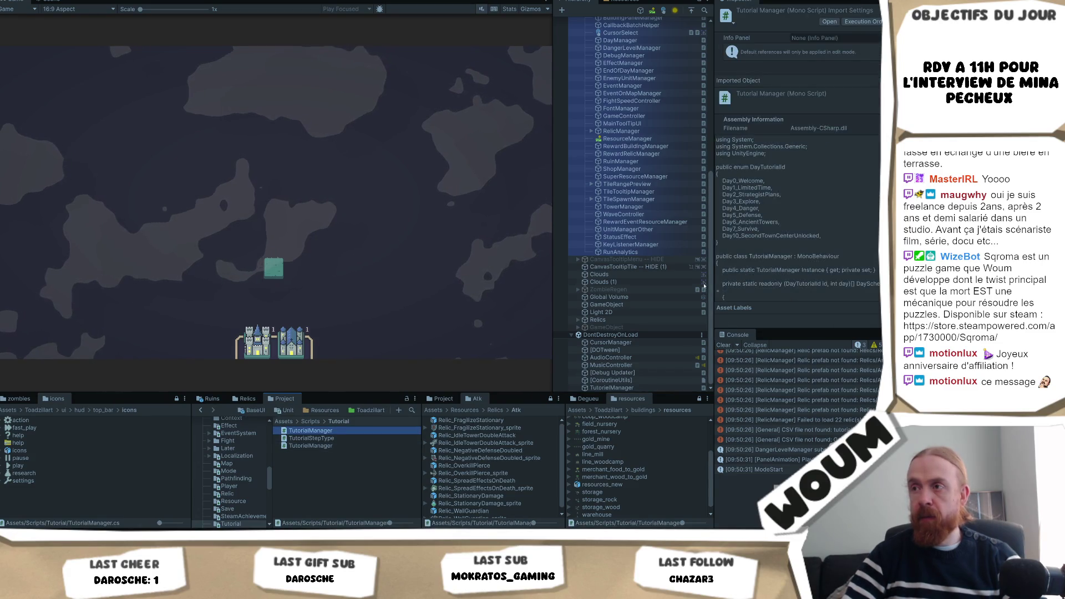
scroll(653, 235, "up", 10)
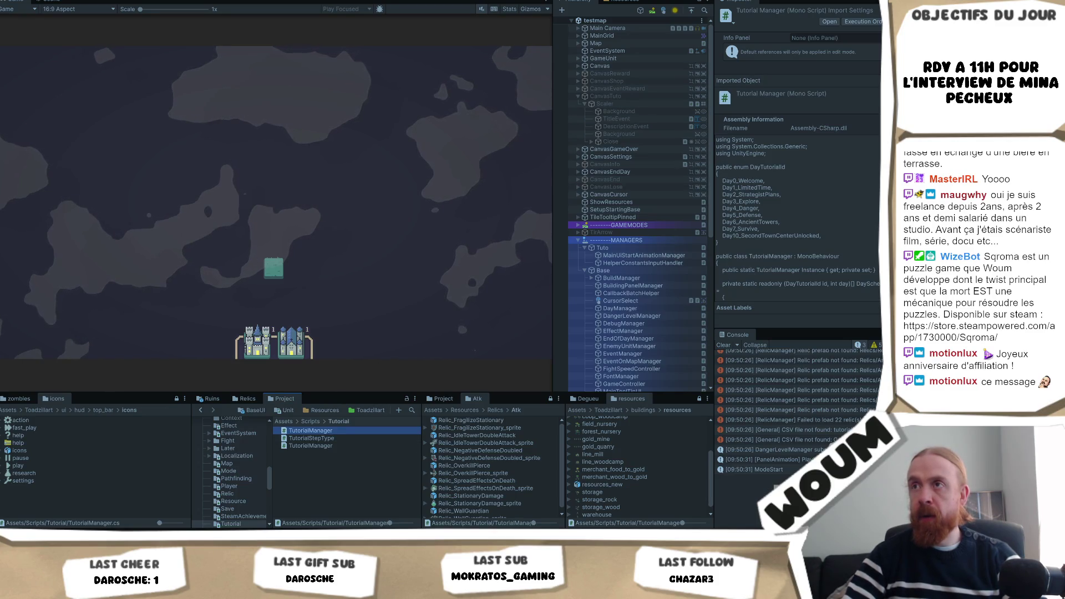
Find the Tuto object that uses TutorialManager in the scene and enable its Force Tuto option.
right_click(303, 431)
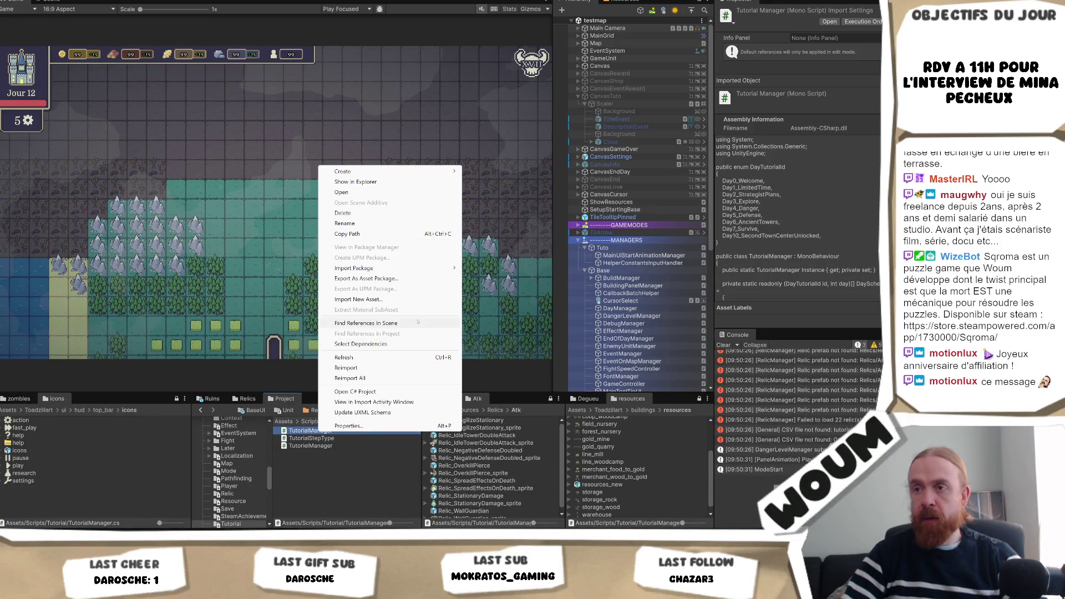
left_click(388, 323)
left_click(611, 28)
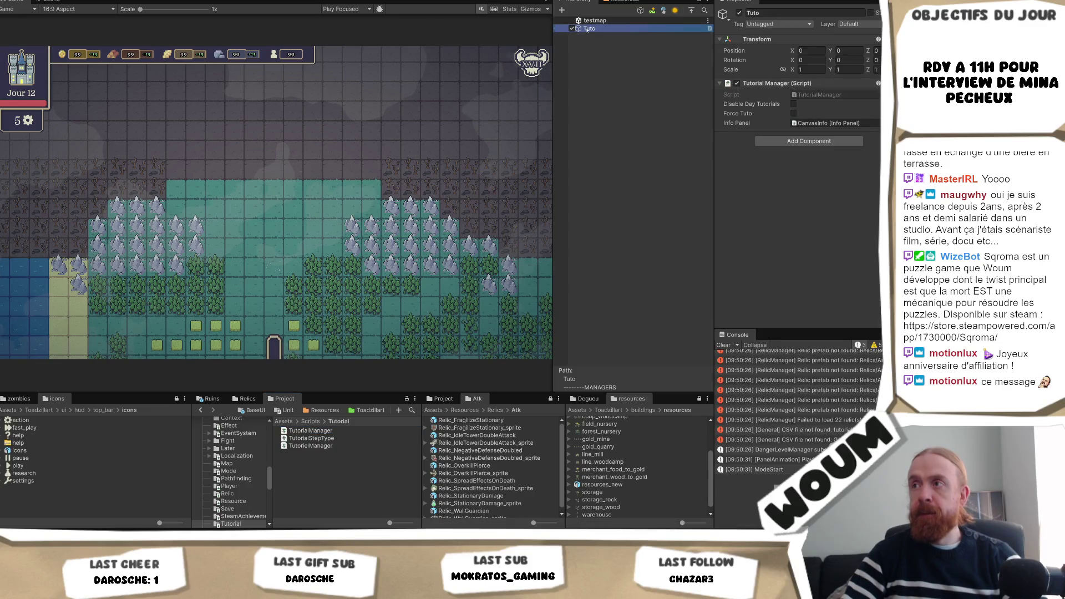
left_click(794, 113)
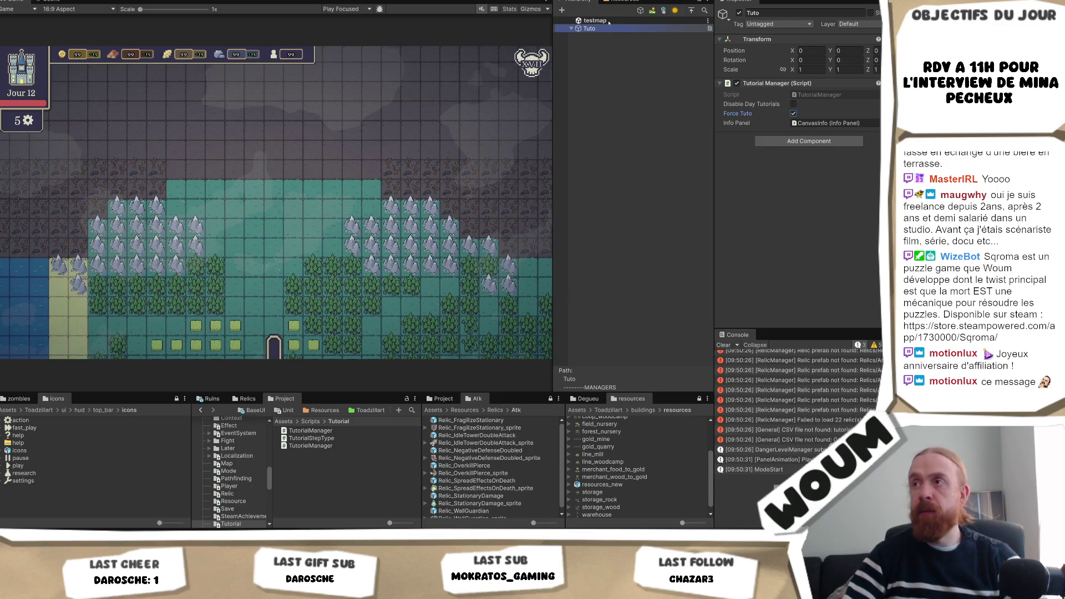
Run the game, dismiss the Welcome message, and pick the town center to place on the map.
key("ctrl+p")
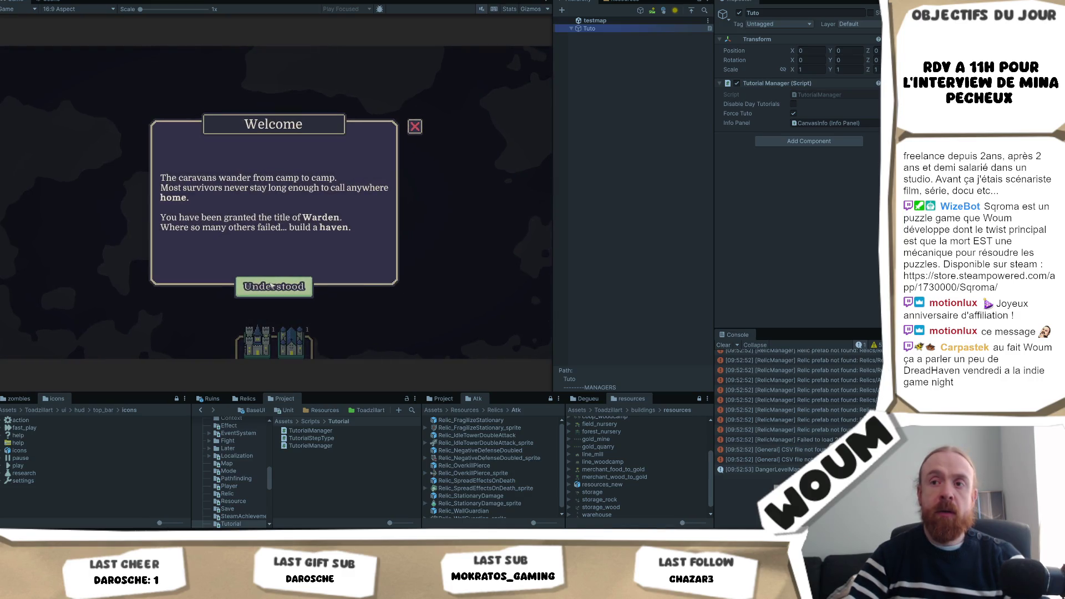
left_click(273, 286)
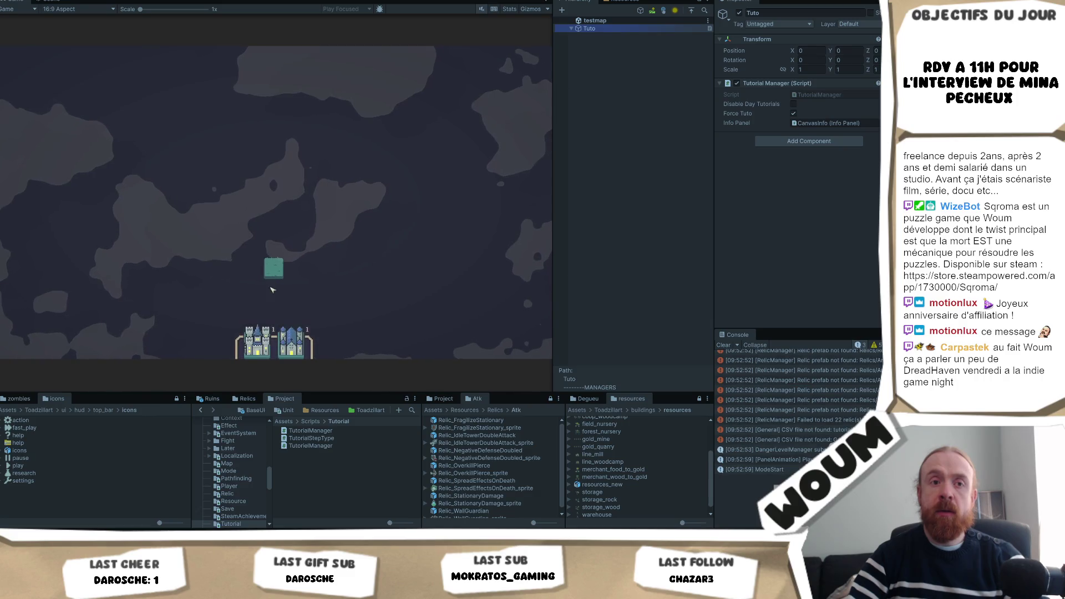
mouse_move(256, 341)
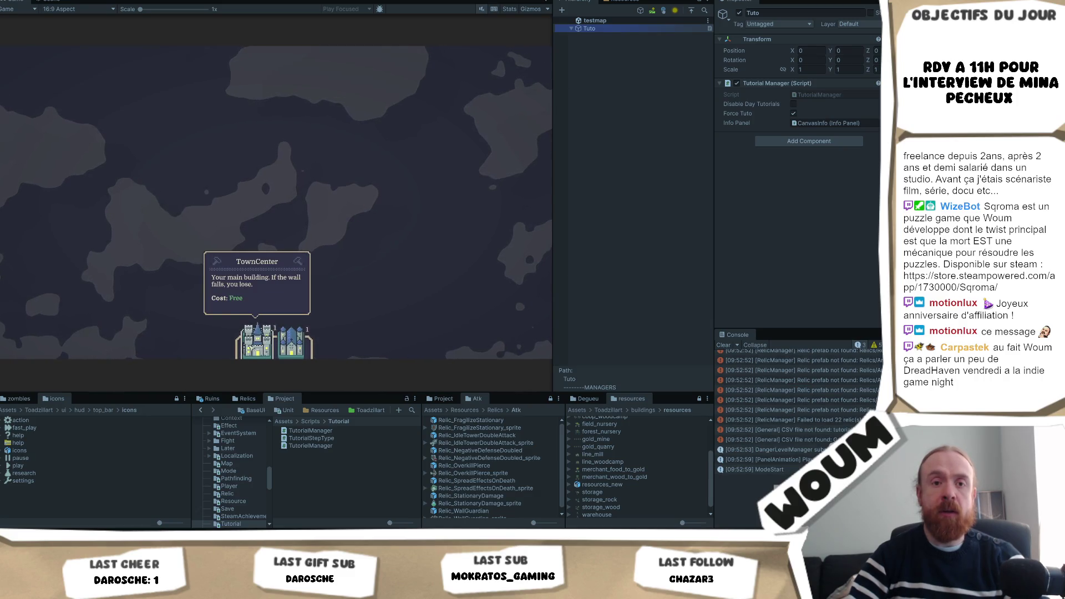
left_click(261, 261)
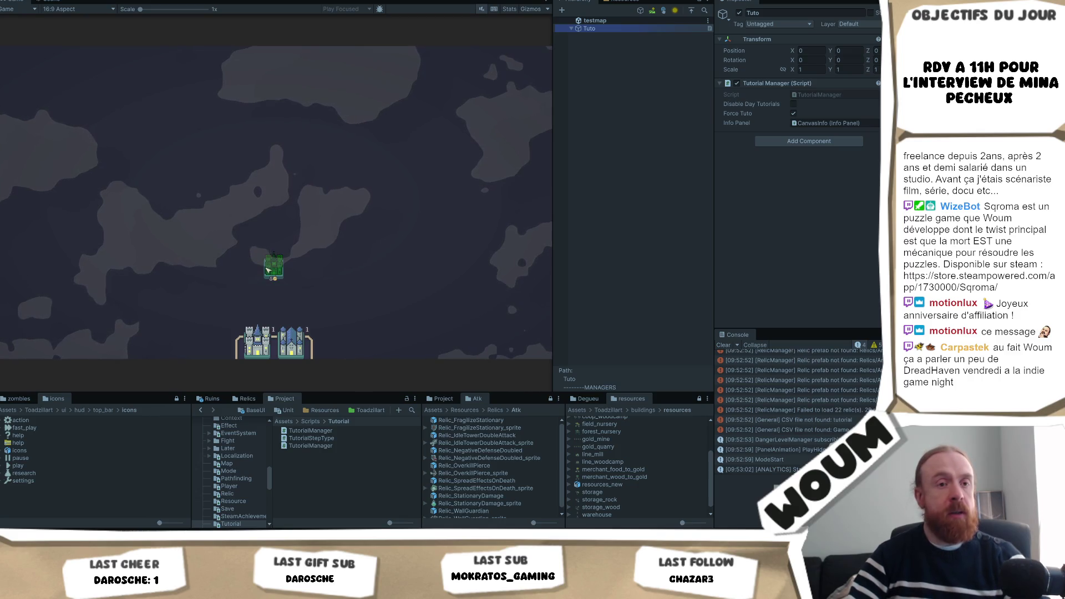
left_click(269, 270)
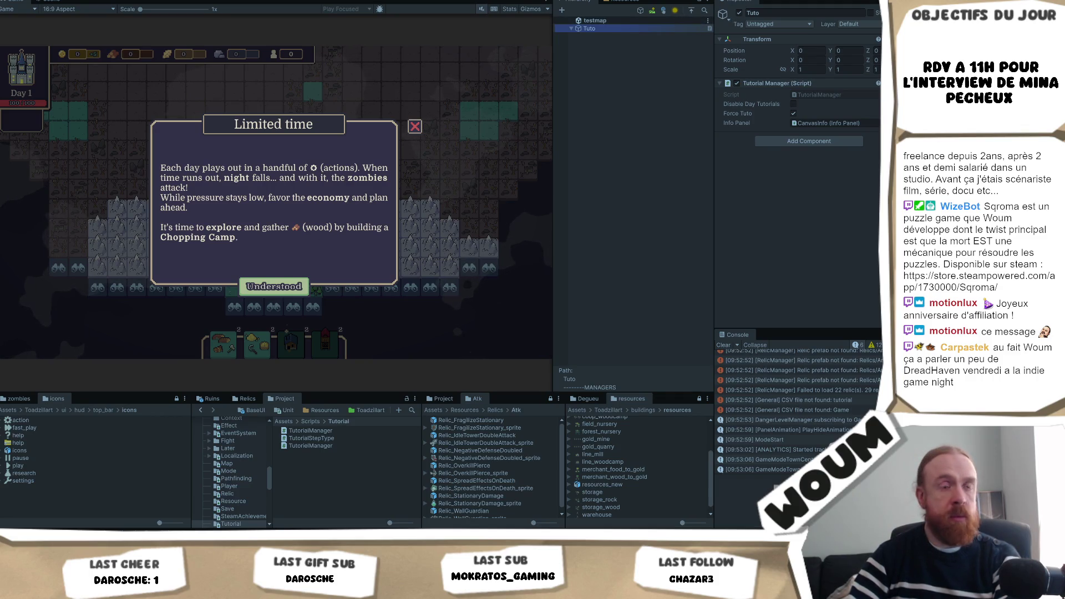
Clear the Hierarchy search filter so the whole scene is listed again.
scroll(809, 437, "down", 1)
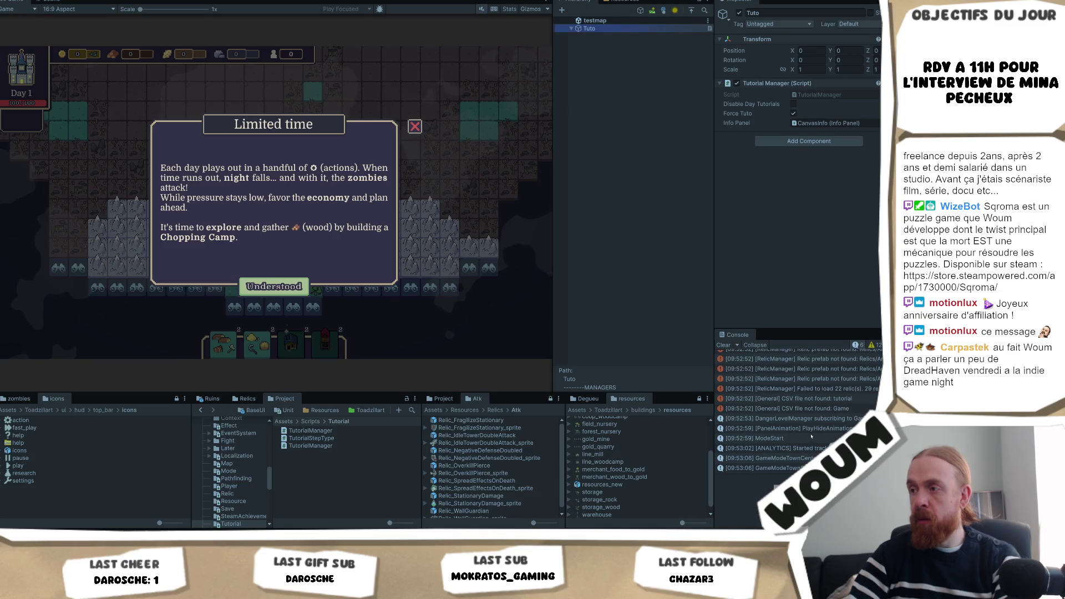
left_click(705, 10)
left_click(704, 10)
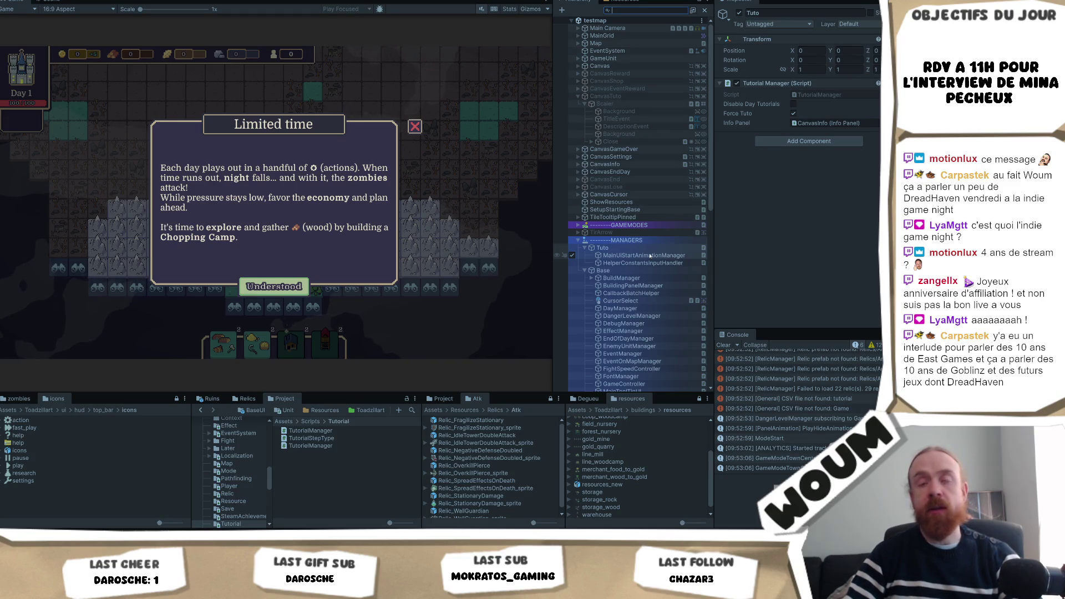
Scroll the Hierarchy to CanvasInfo and select it to show its canvas settings.
scroll(650, 277, "down", 4)
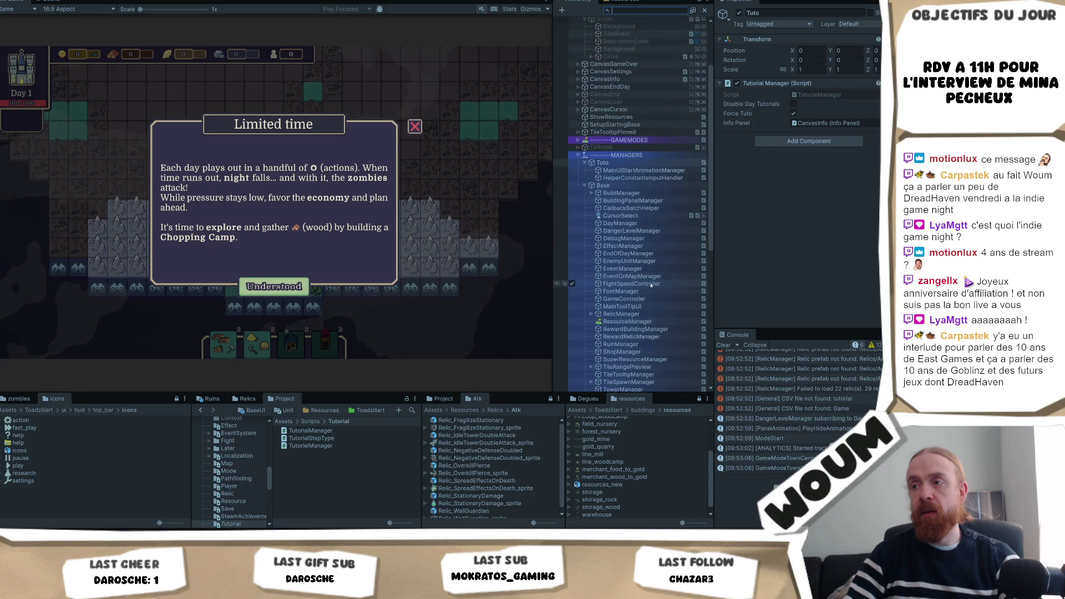
scroll(652, 286, "down", 5)
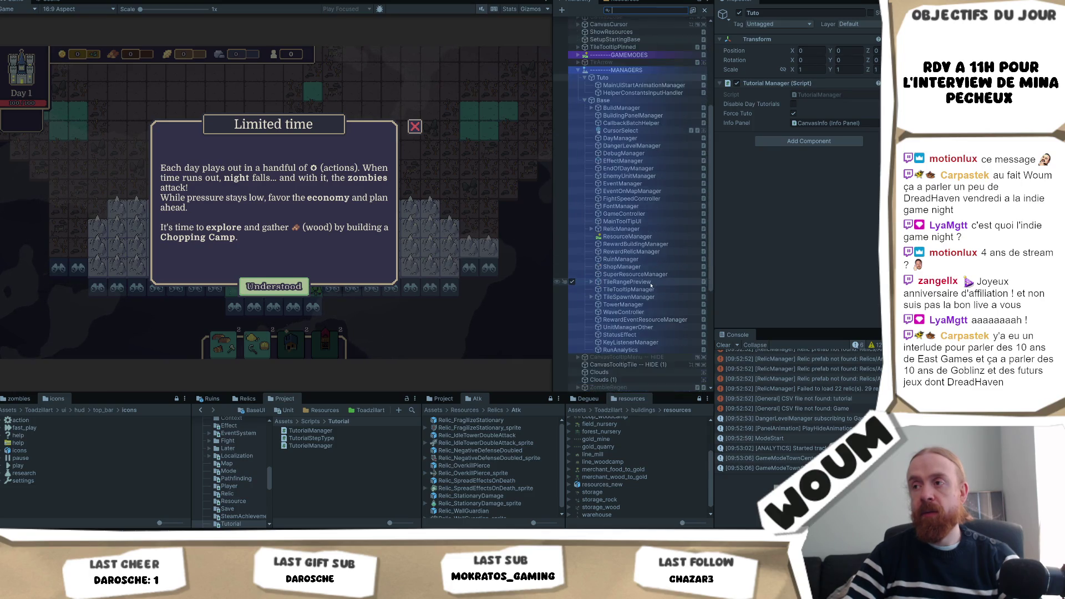
scroll(652, 284, "up", 5)
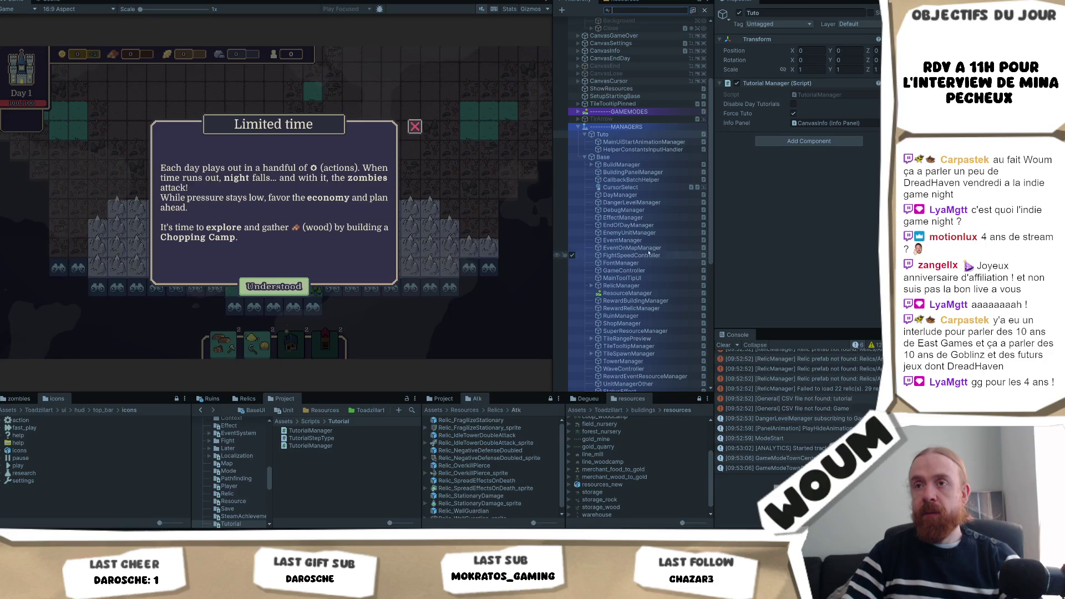
scroll(659, 250, "up", 3)
scroll(650, 204, "up", 1)
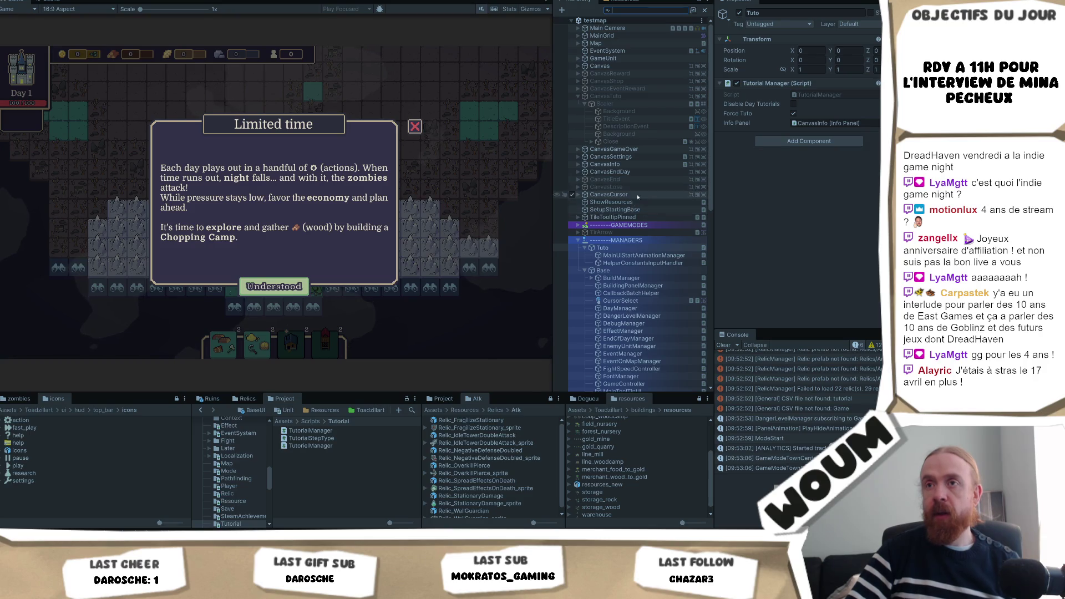
left_click(637, 167)
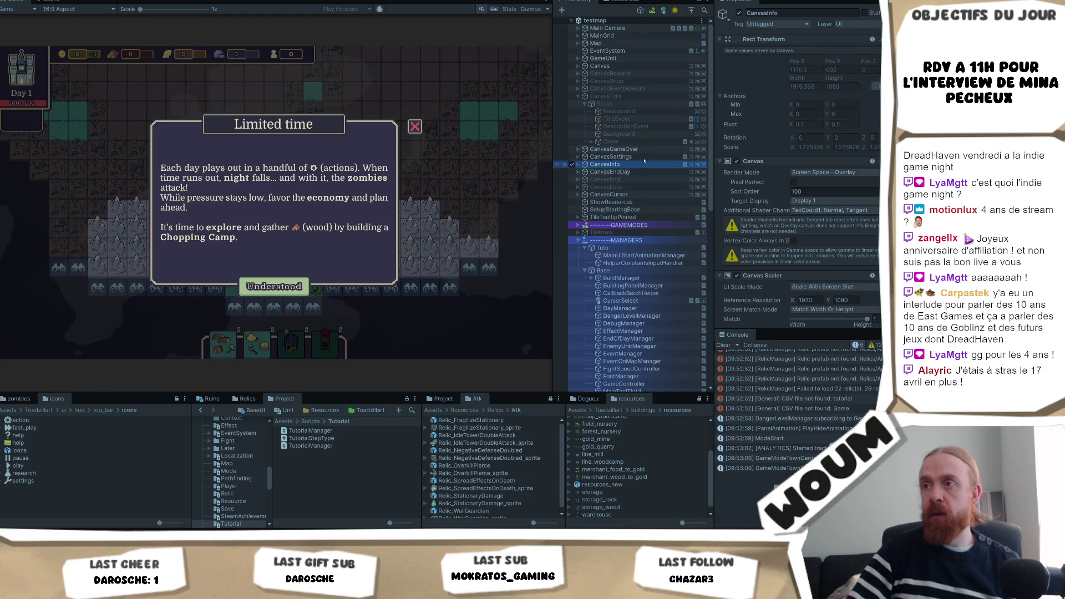
Toggle CanvasInfo off and on, stop the game, and activate CanvasInfo so the DANGER panel shows.
left_click(738, 14)
left_click(738, 13)
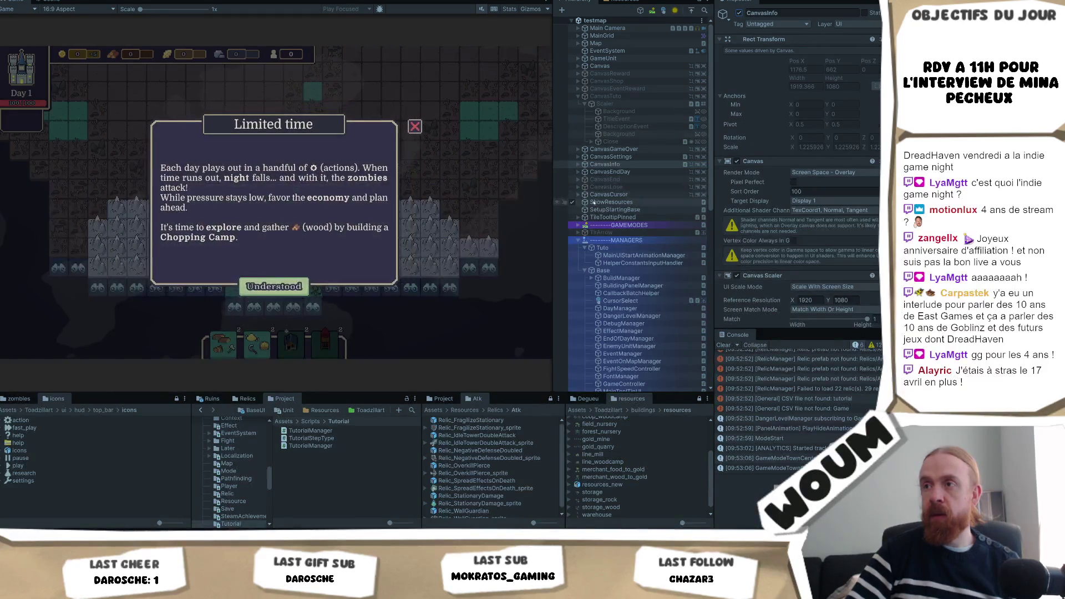
left_click(581, 165)
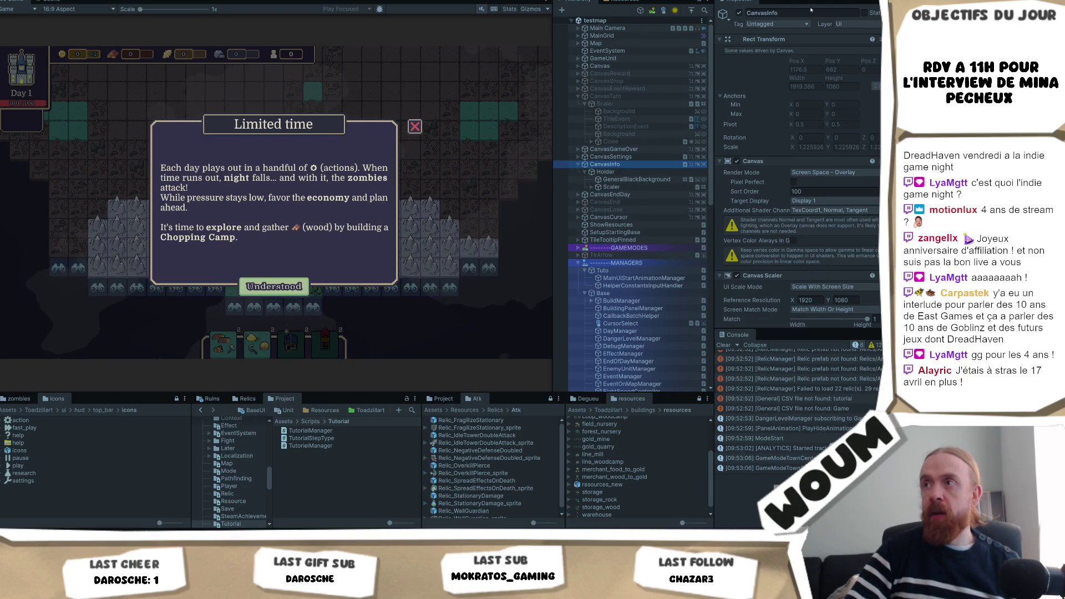
key("ctrl+p")
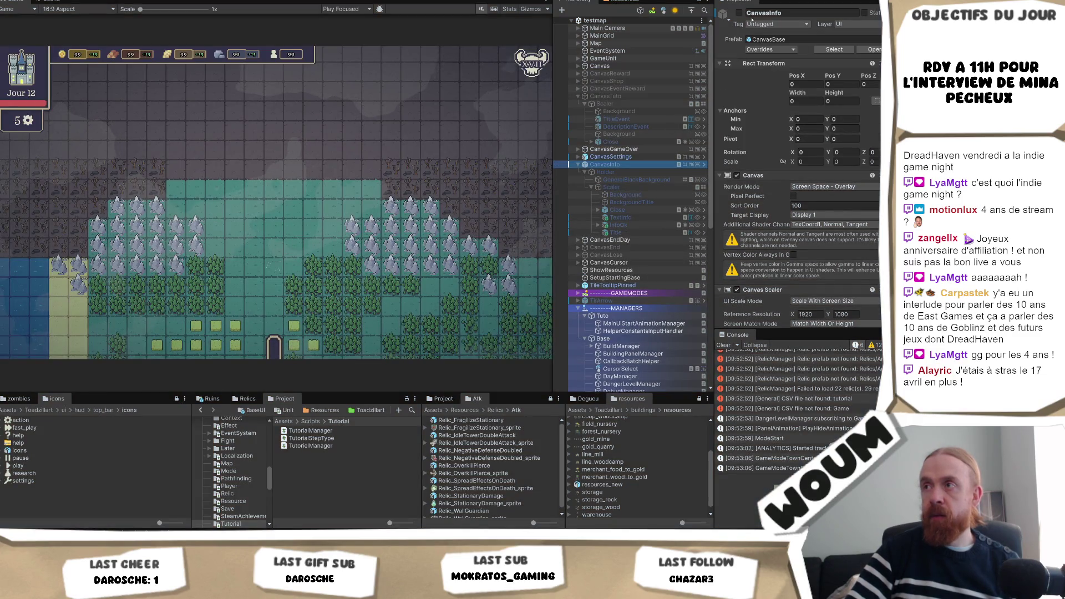
left_click(739, 13)
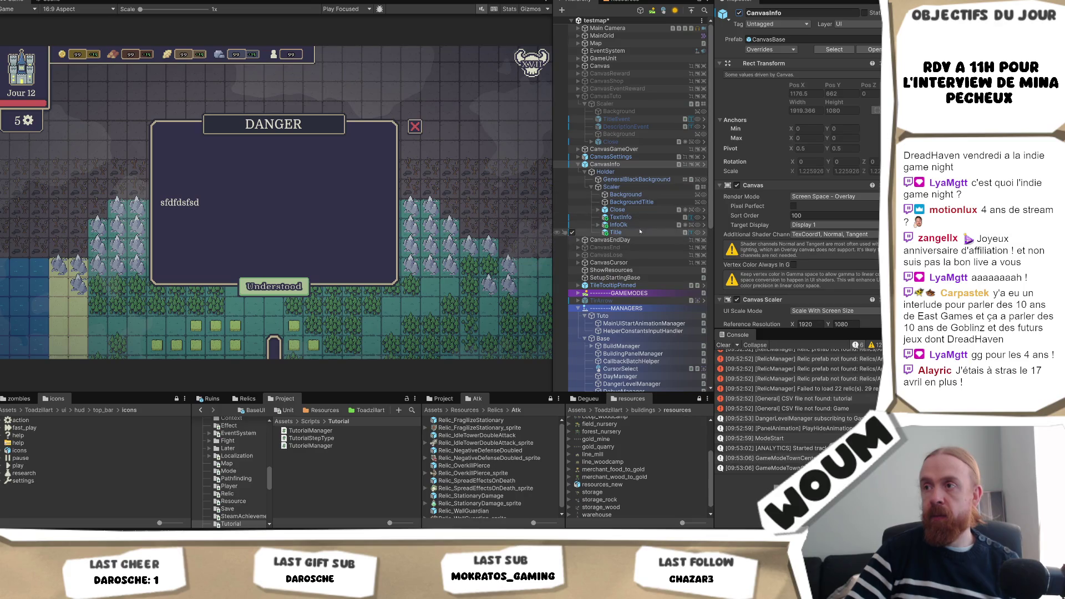
left_click(625, 195)
Duplicate Background, move Background (1) under Scaler, anchor it bottom-right, and find its window_background sprite.
key("ctrl+d")
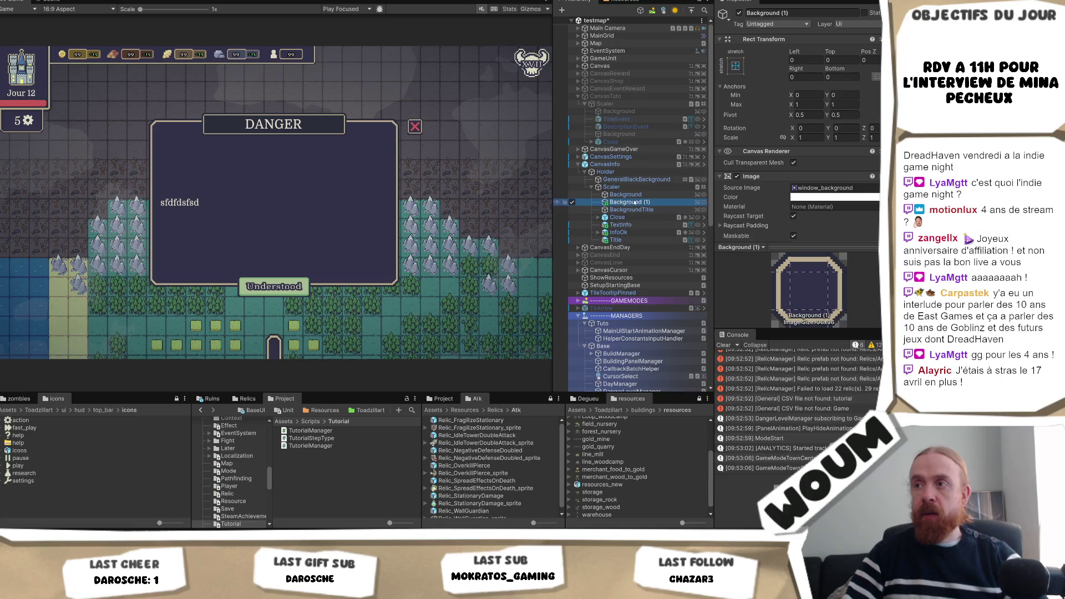
left_click_drag(631, 248, 635, 183)
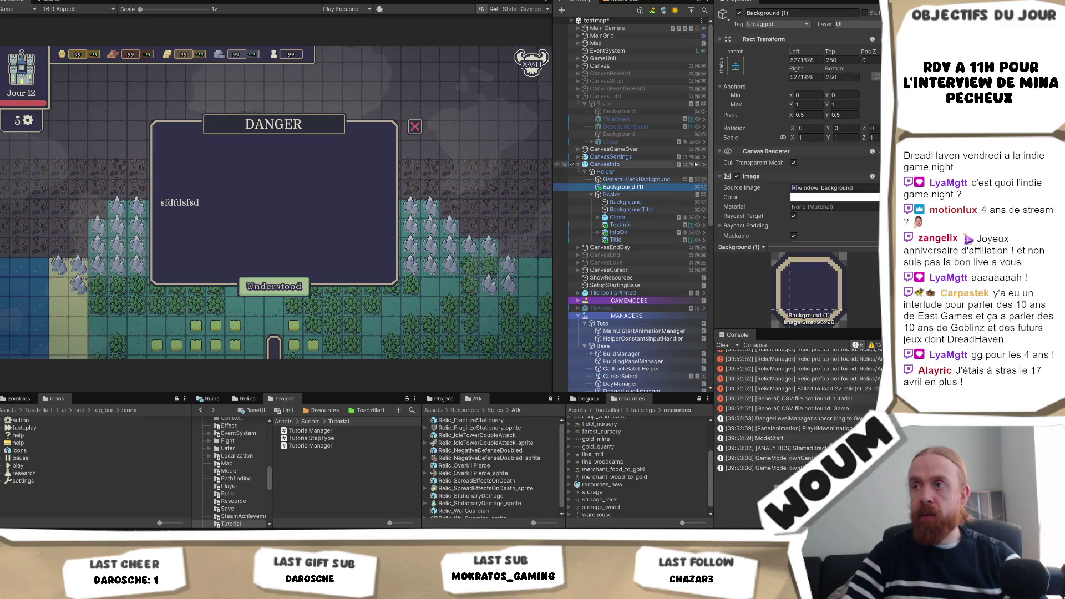
left_click(736, 65)
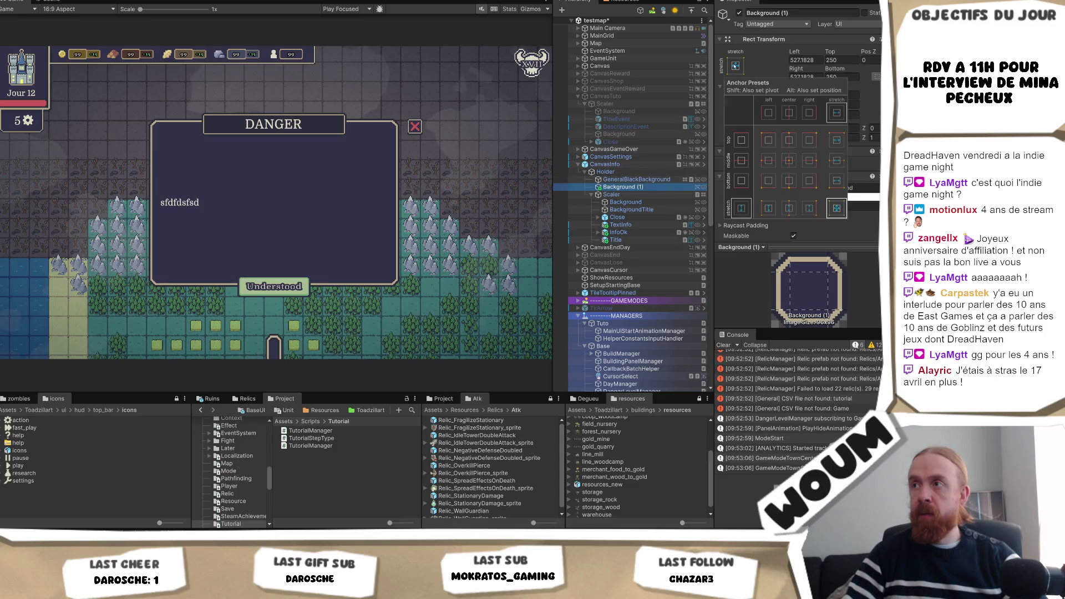
left_click(809, 182, "alt")
left_click(878, 238)
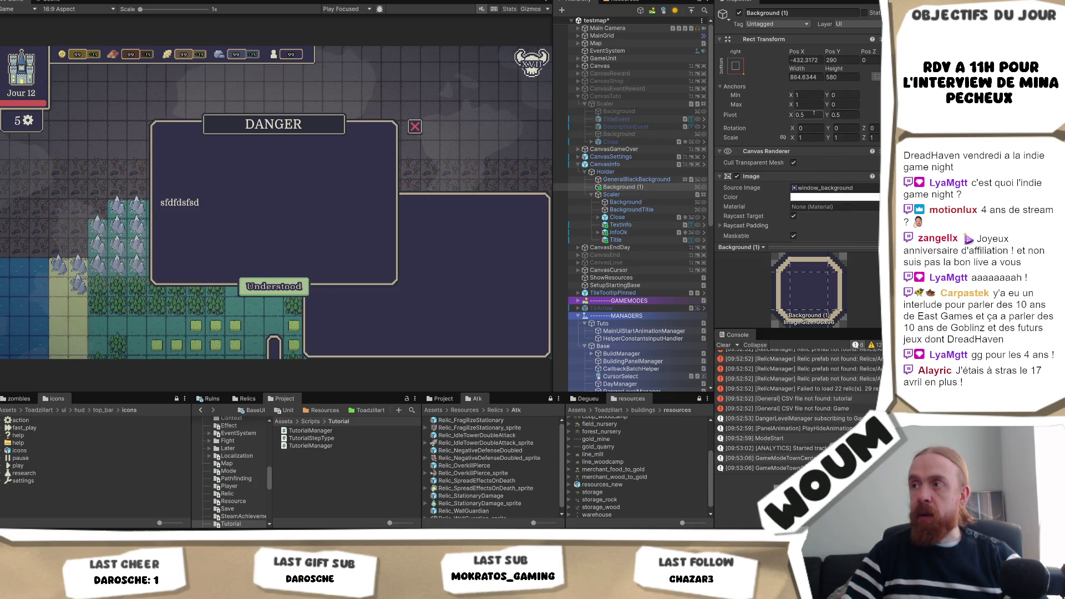
left_click(826, 188)
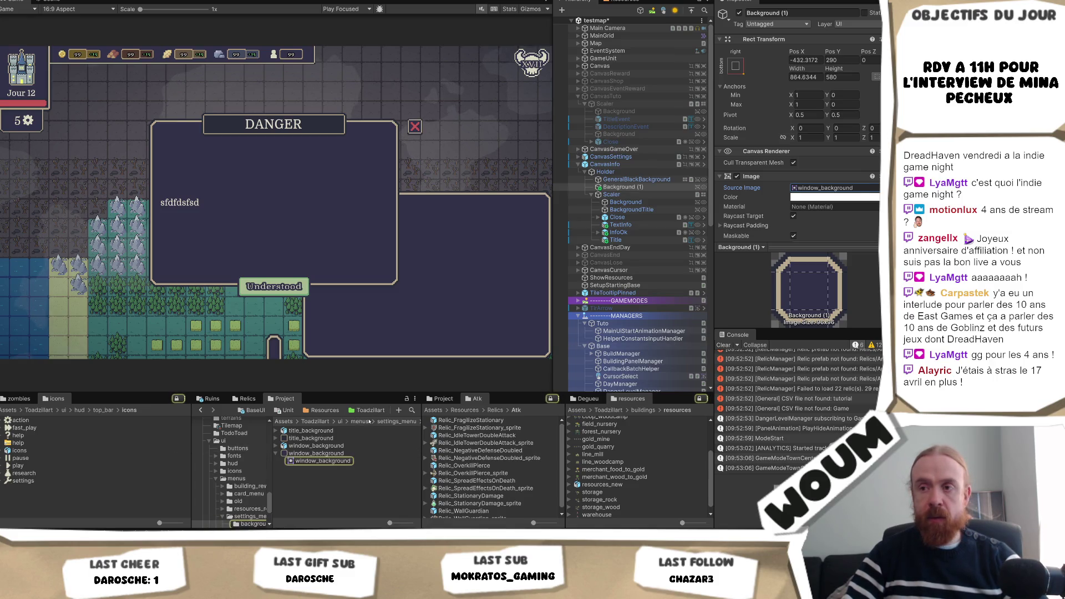
left_click(360, 421)
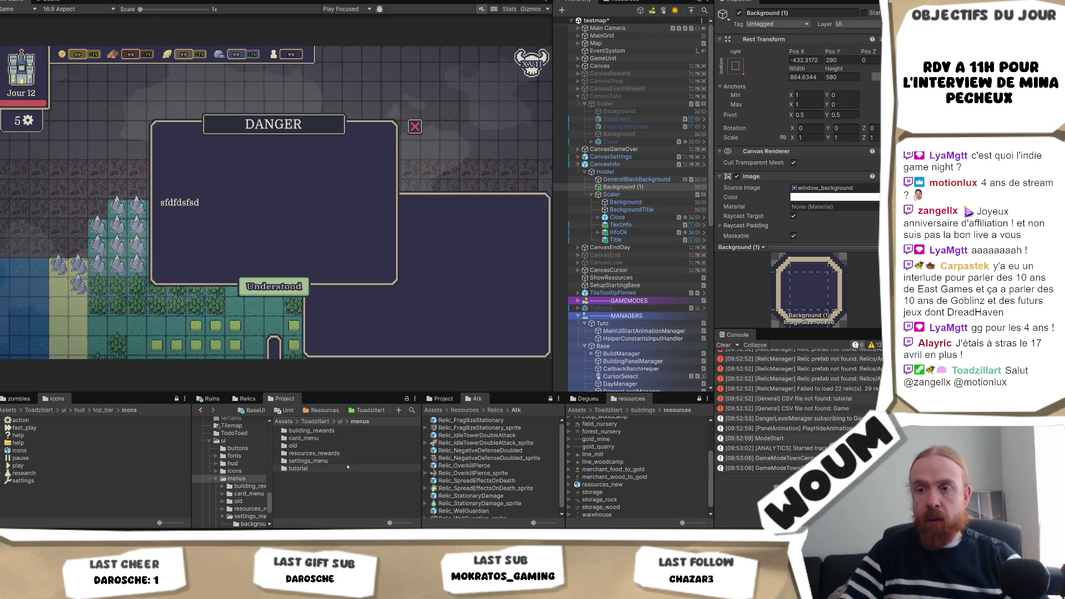
Give Background (1) the portrait_stratege sprite from the tutorial folder and start renaming it.
double_click(298, 468)
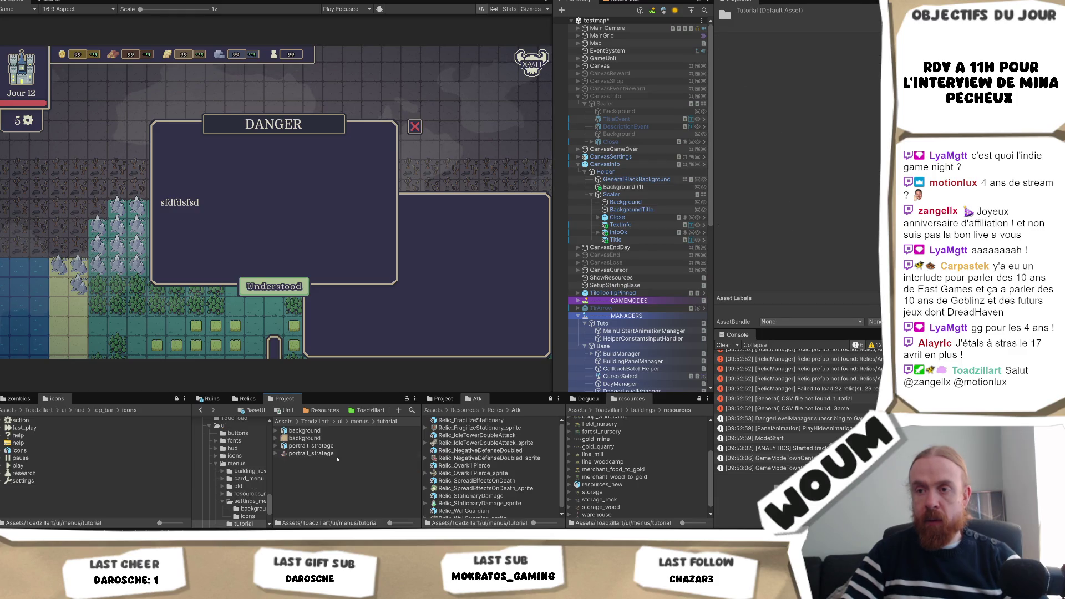
left_click(336, 455)
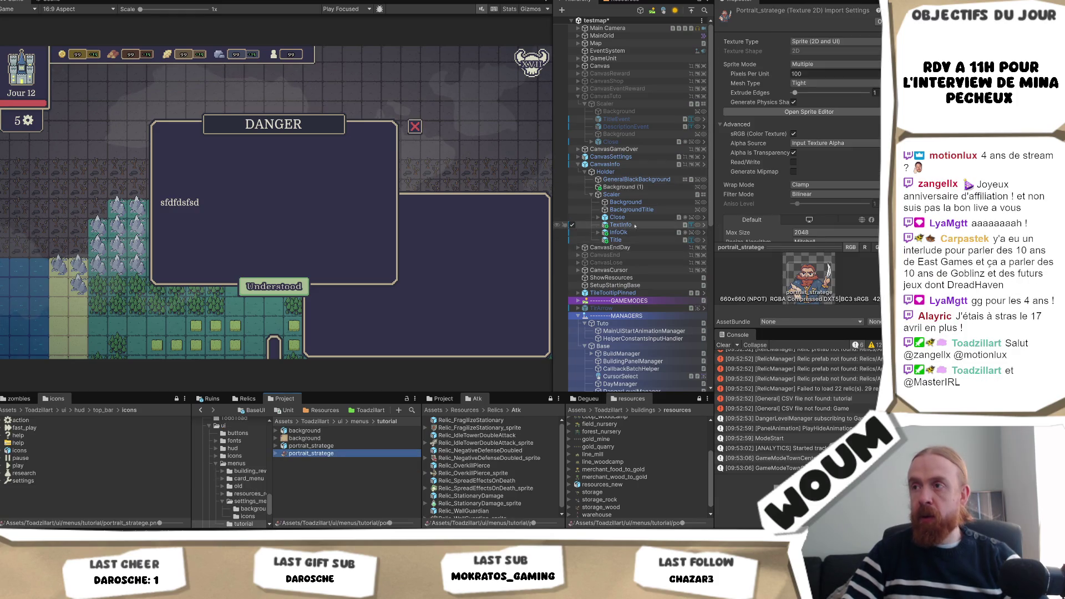
left_click(624, 187)
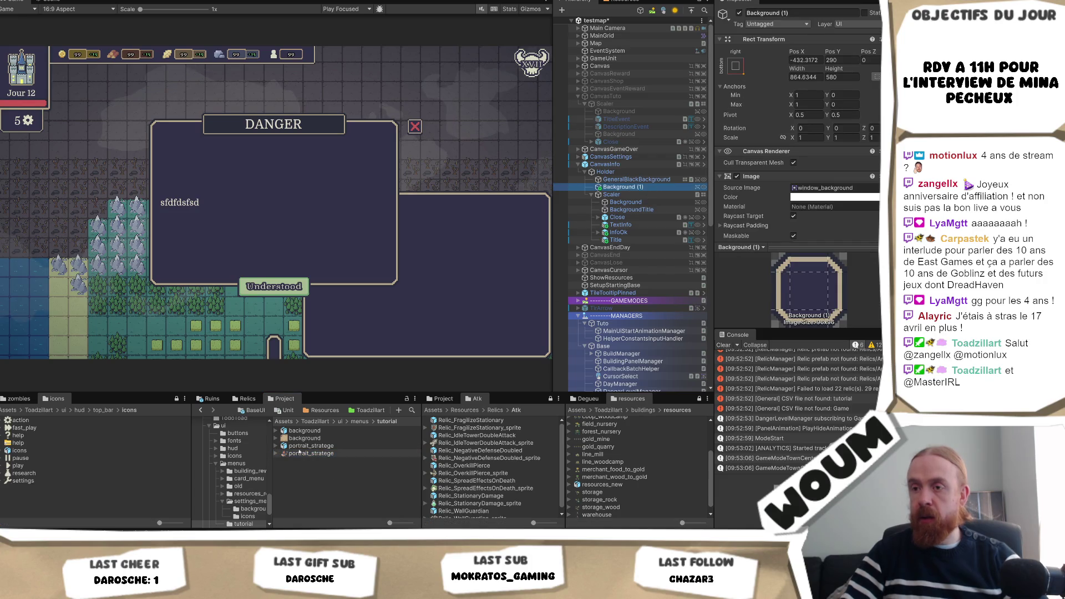
left_click_drag(311, 453, 832, 188)
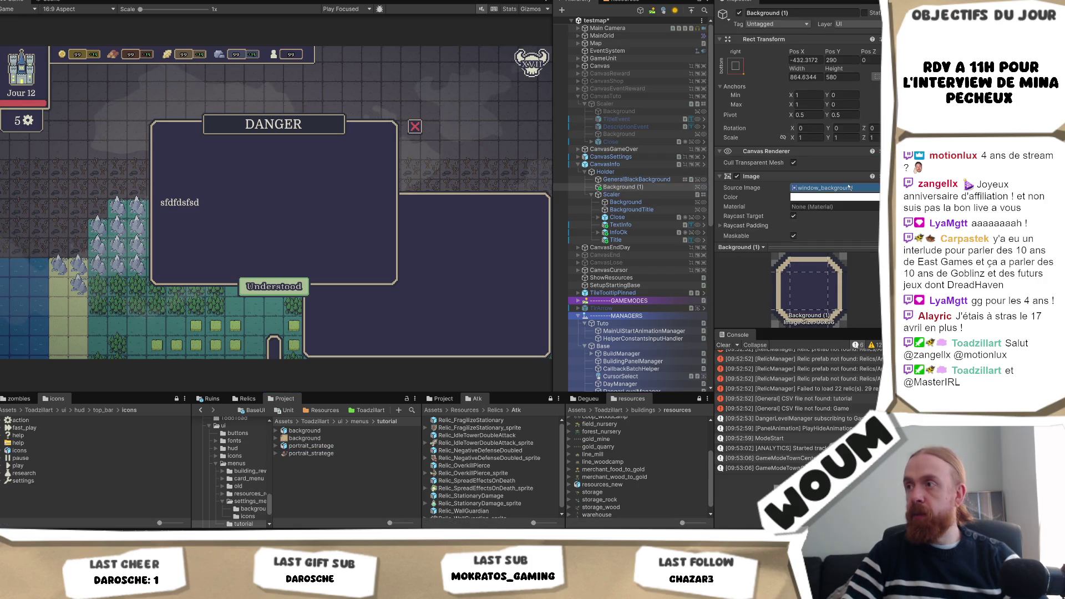
left_click(633, 188)
Rename the portrait to Stratege and move it under Scaler so it draws over the dialog.
type("Stratege")
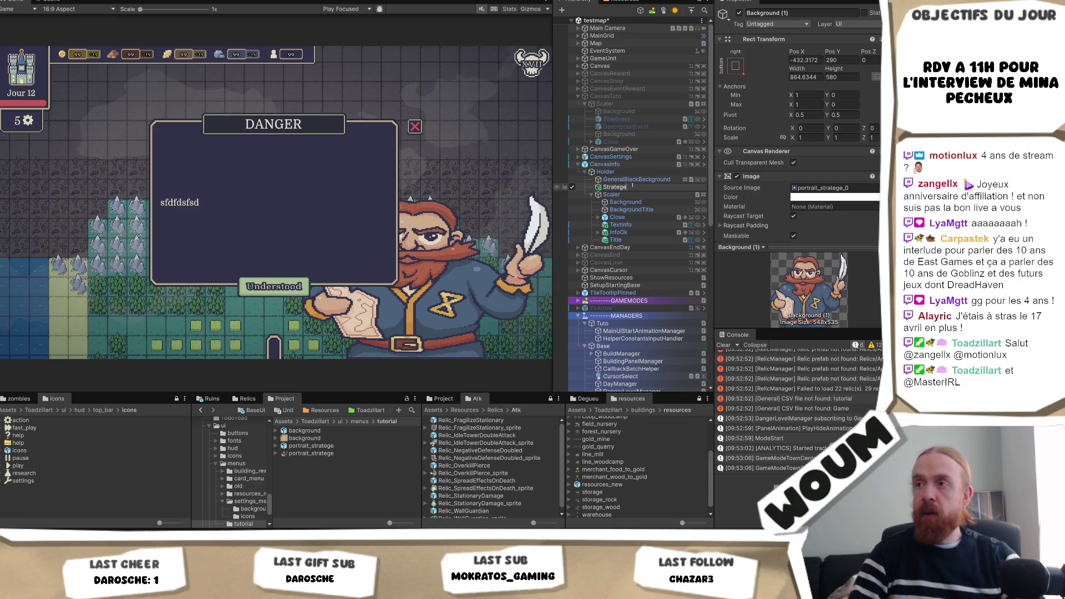
key("Return")
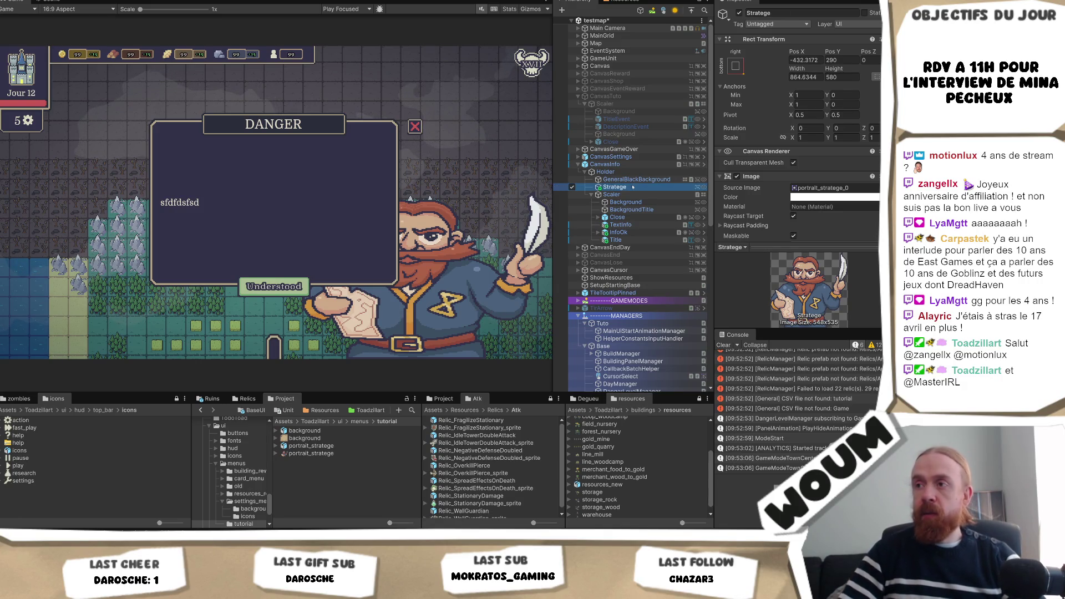
left_click_drag(622, 248, 620, 242)
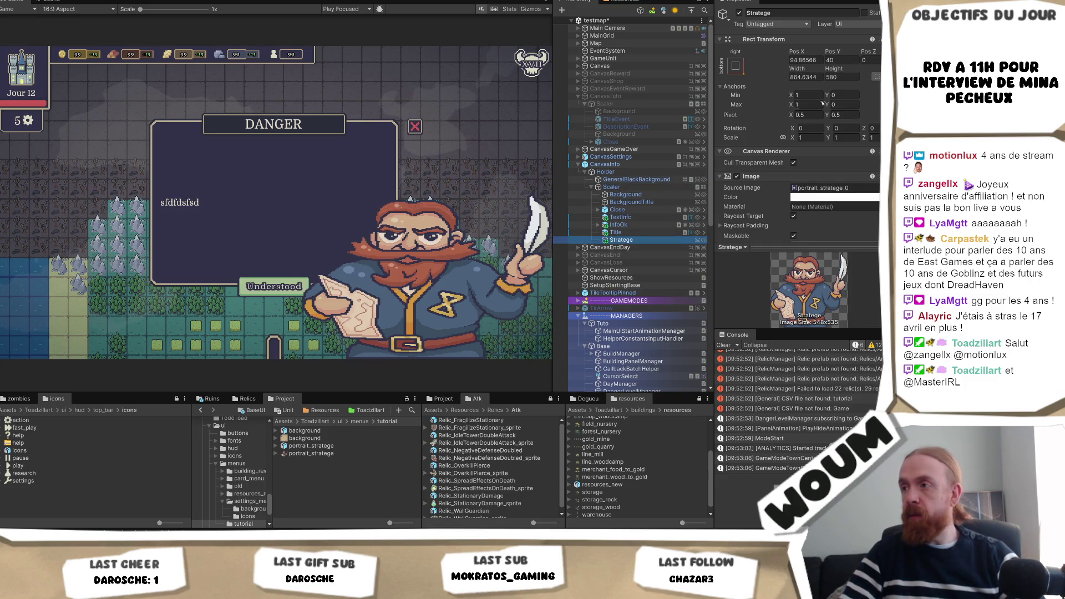
Size Stratege to 548 × 535, anchor it bottom-right, and set its position to X 0, Y 0.
left_click(813, 77)
type("548")
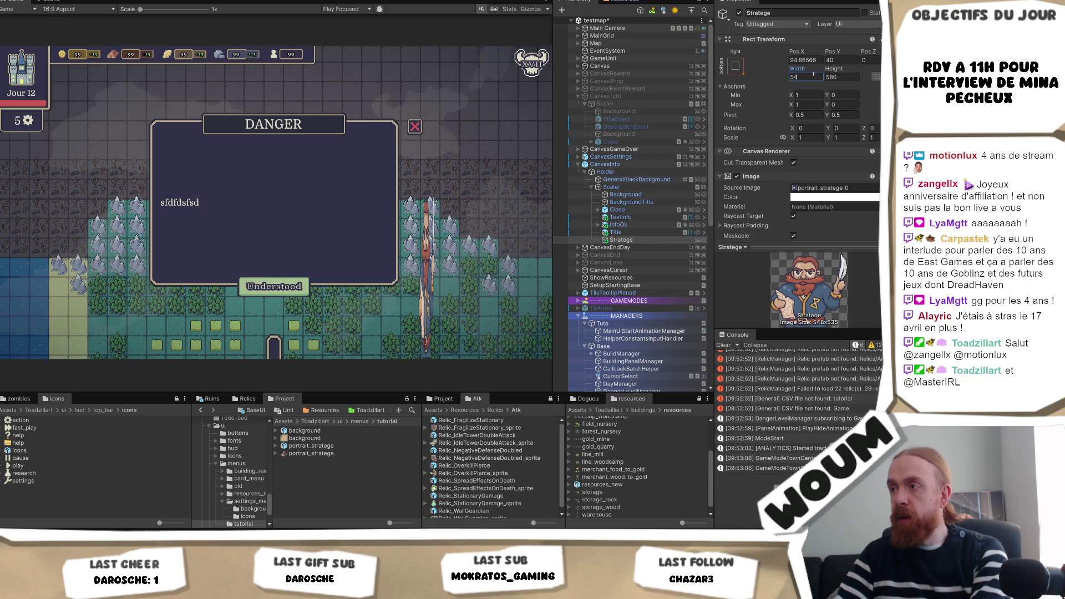
left_click(837, 77)
type("535")
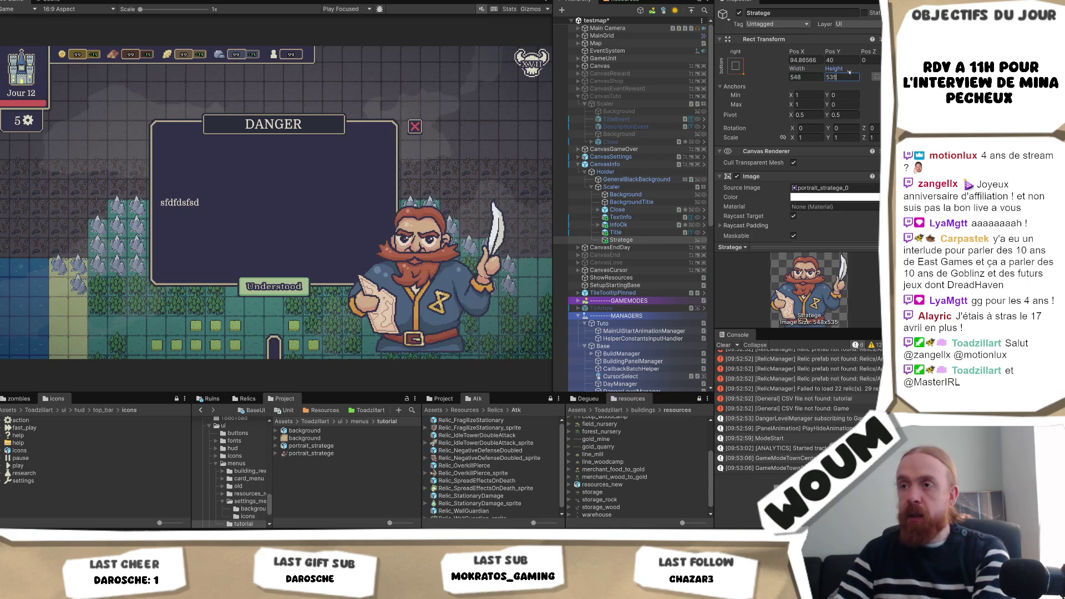
left_click(735, 66)
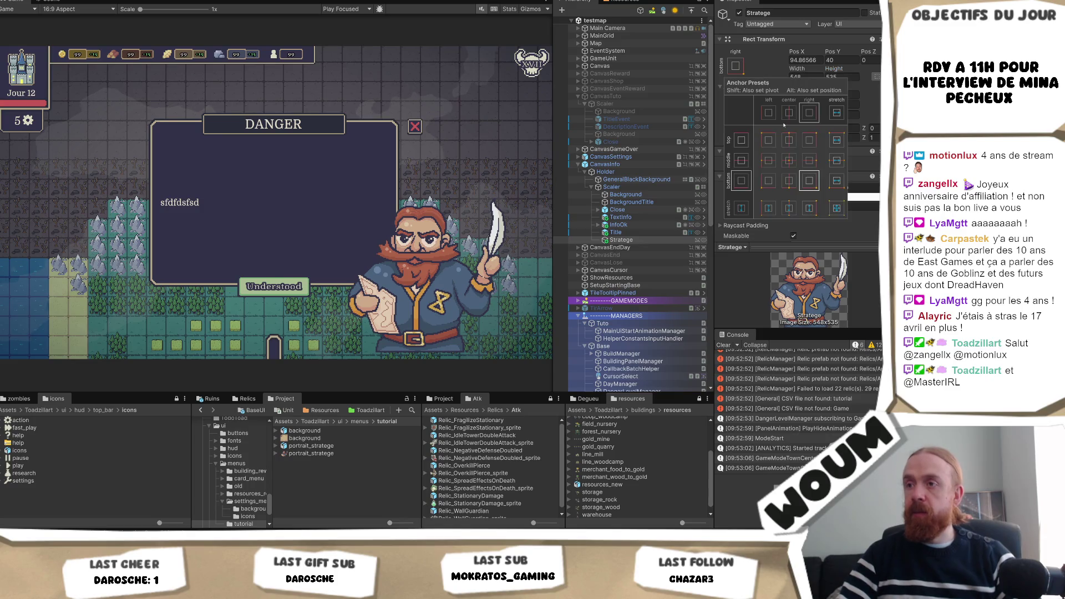
left_click(809, 180, "alt")
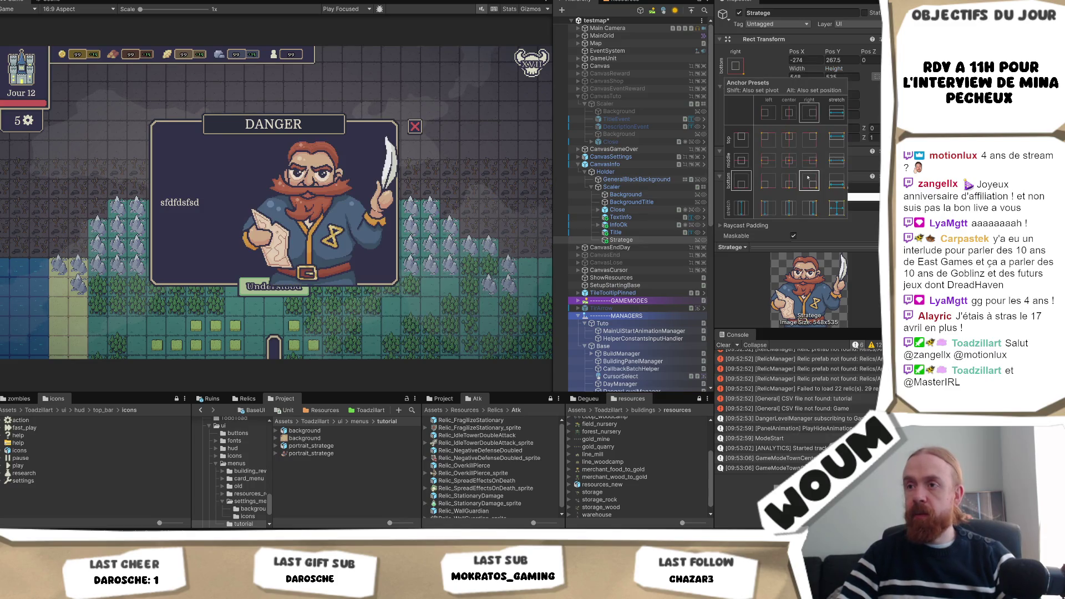
left_click(802, 60)
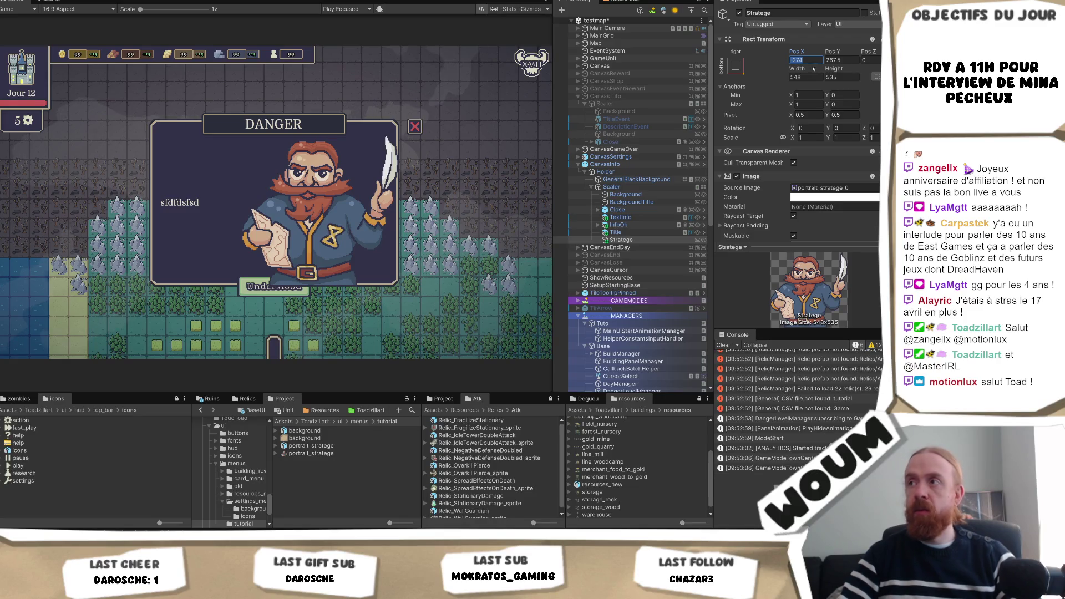
type("0")
key("Tab")
type("0")
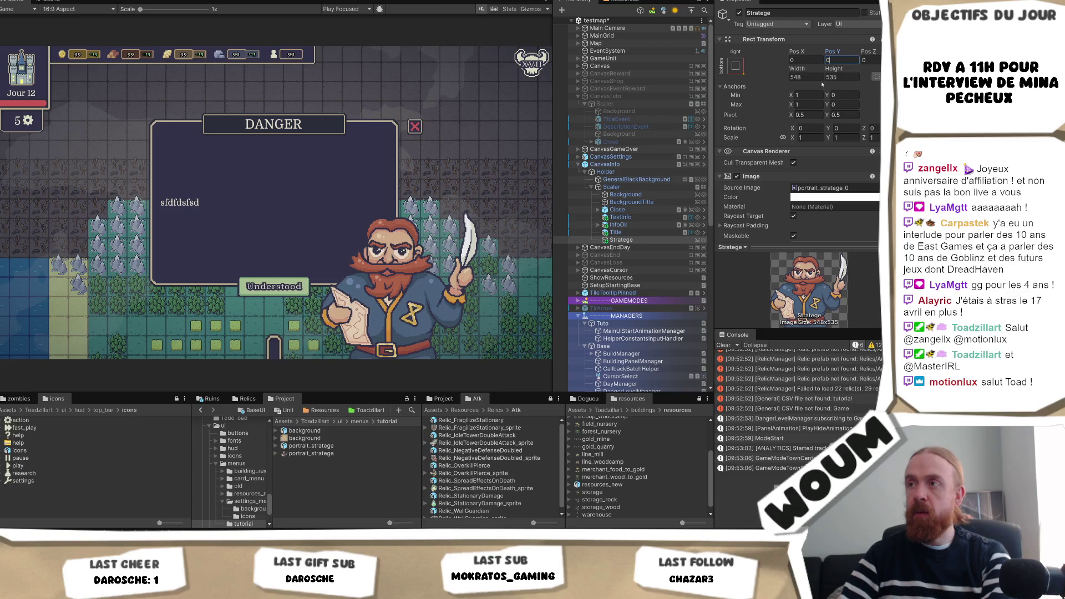
Move CanvasEndDay below Stratege, then place Stratege directly under CanvasInfo beside Holder.
left_click(619, 247)
left_click_drag(616, 251, 616, 244)
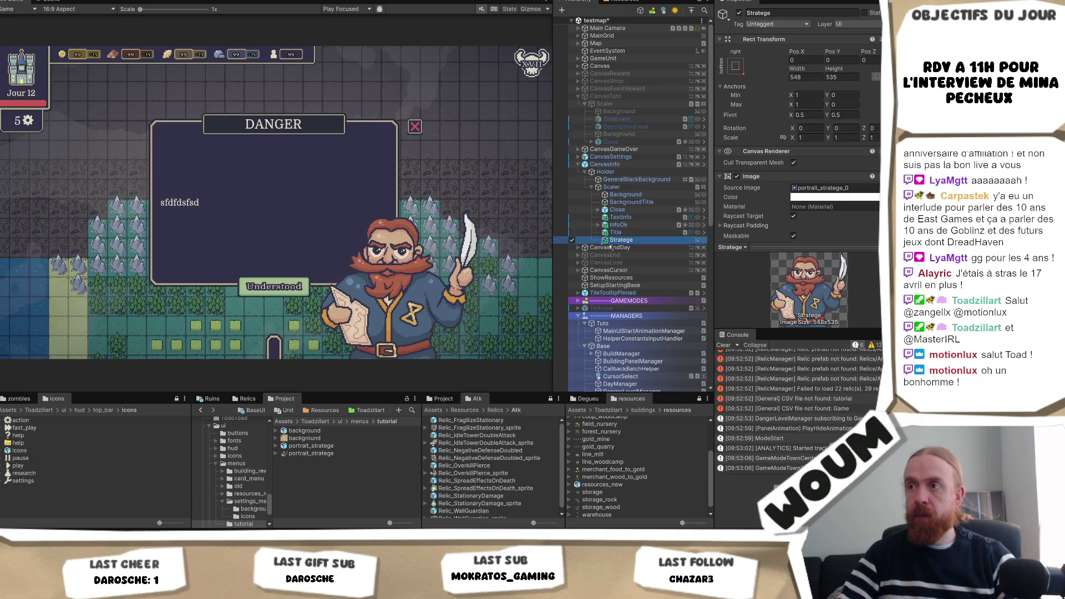
left_click_drag(599, 241, 594, 248)
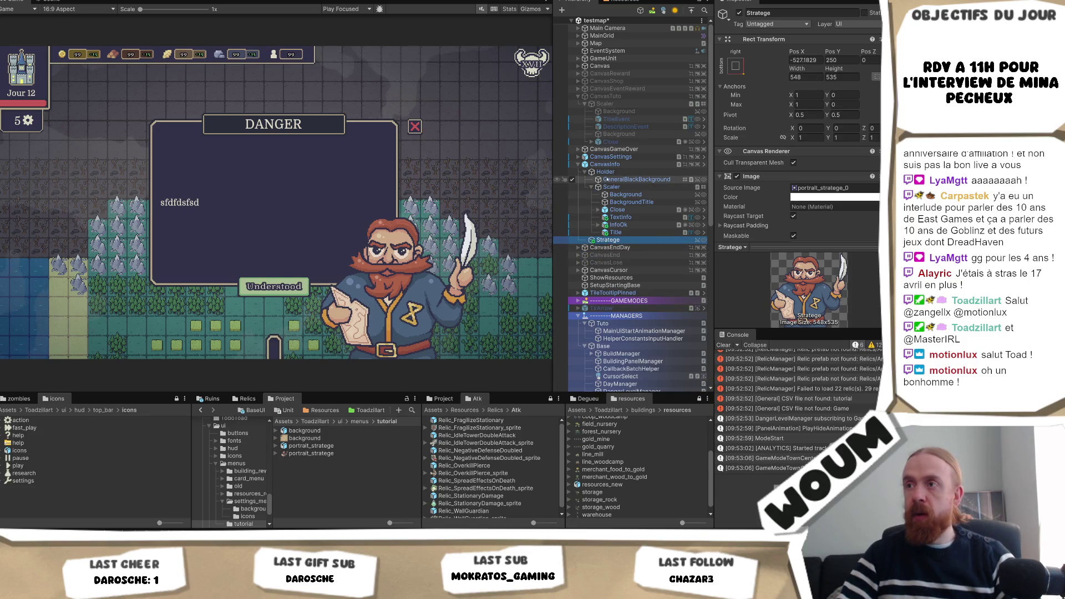
Move Stratege inside the Holder group, right after Scaler.
left_click(605, 172)
left_click(584, 172)
left_click(585, 172)
left_click(592, 240)
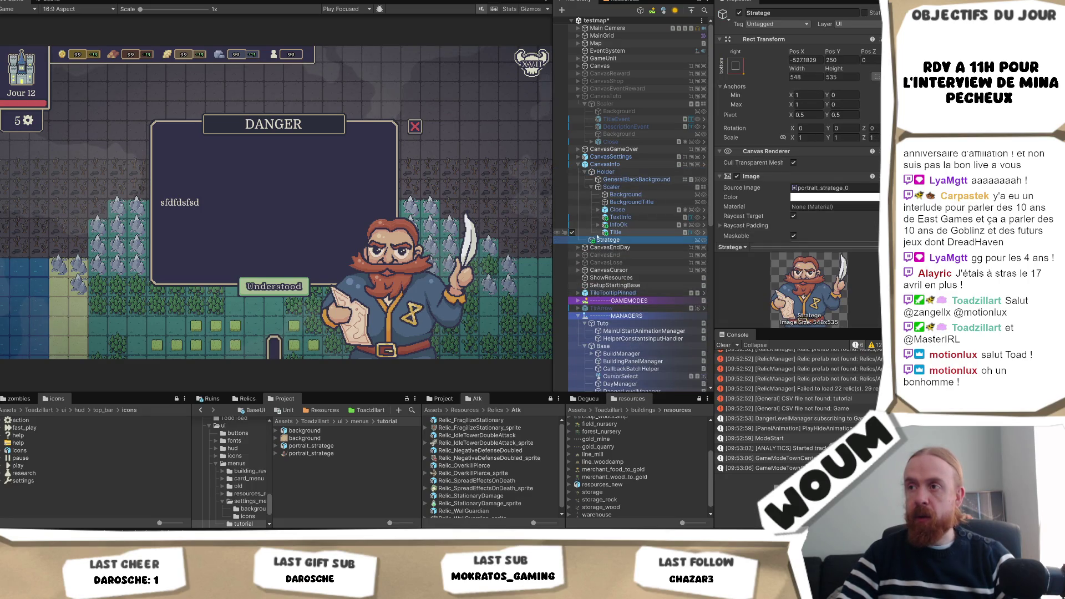
left_click(592, 187)
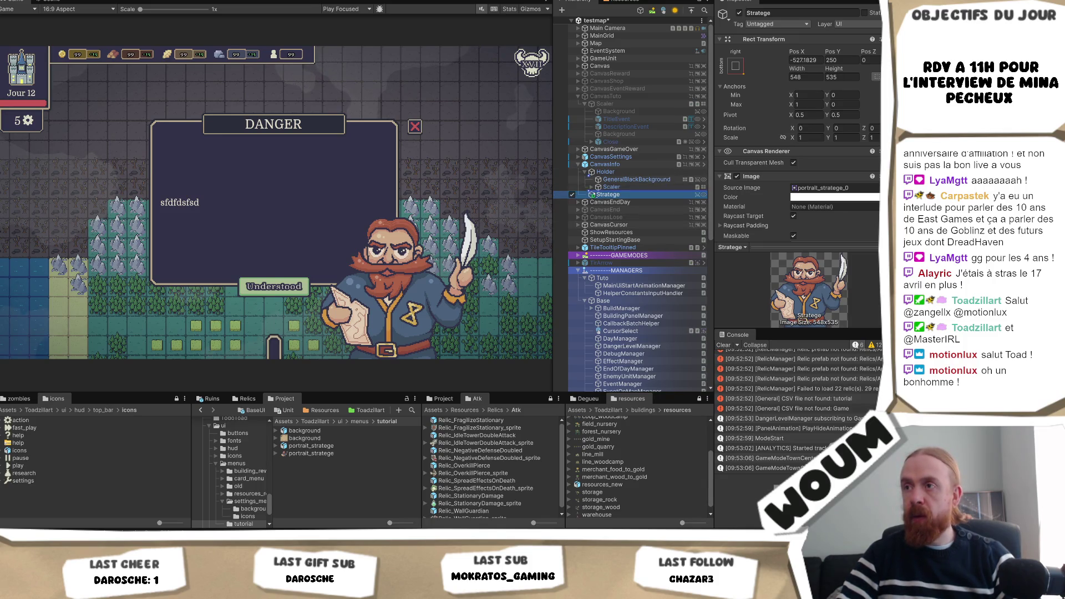
left_click_drag(596, 192, 601, 201)
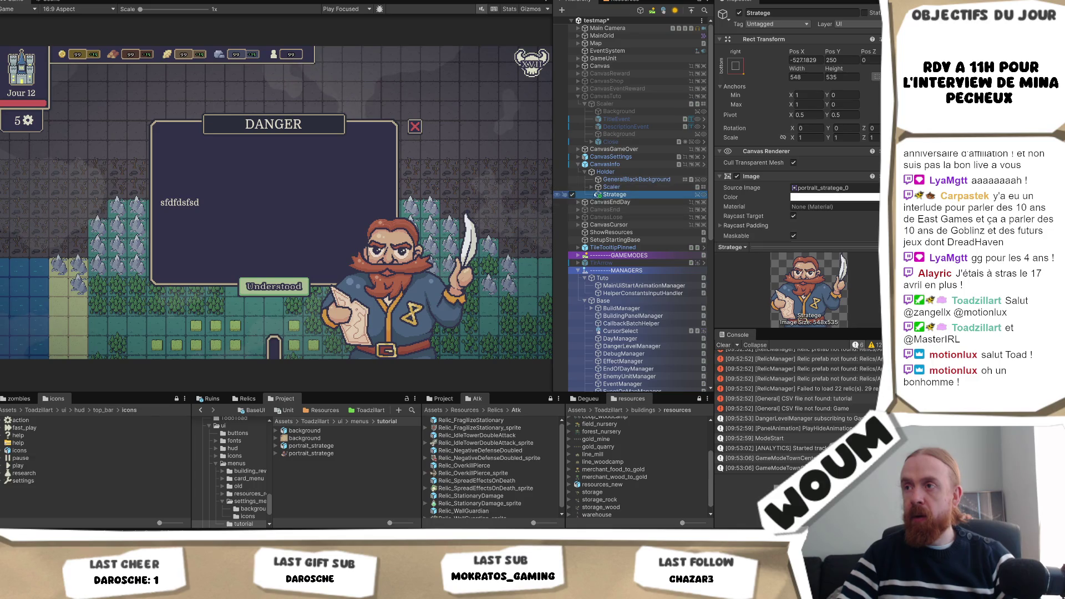
Apply the bottom-right anchor preset to the Stratege portrait.
left_click(736, 66)
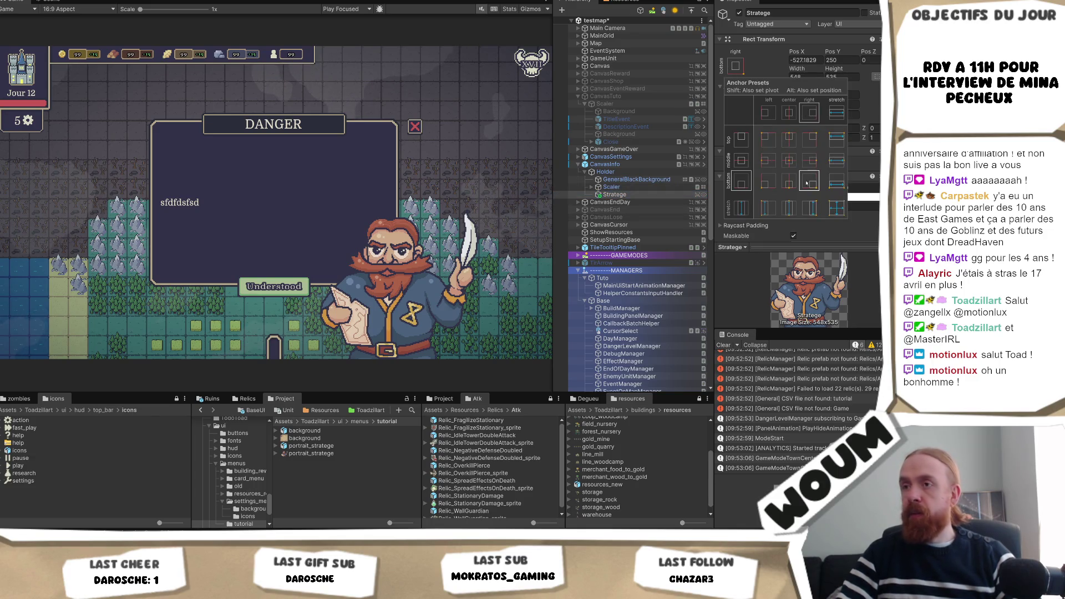
left_click(807, 183)
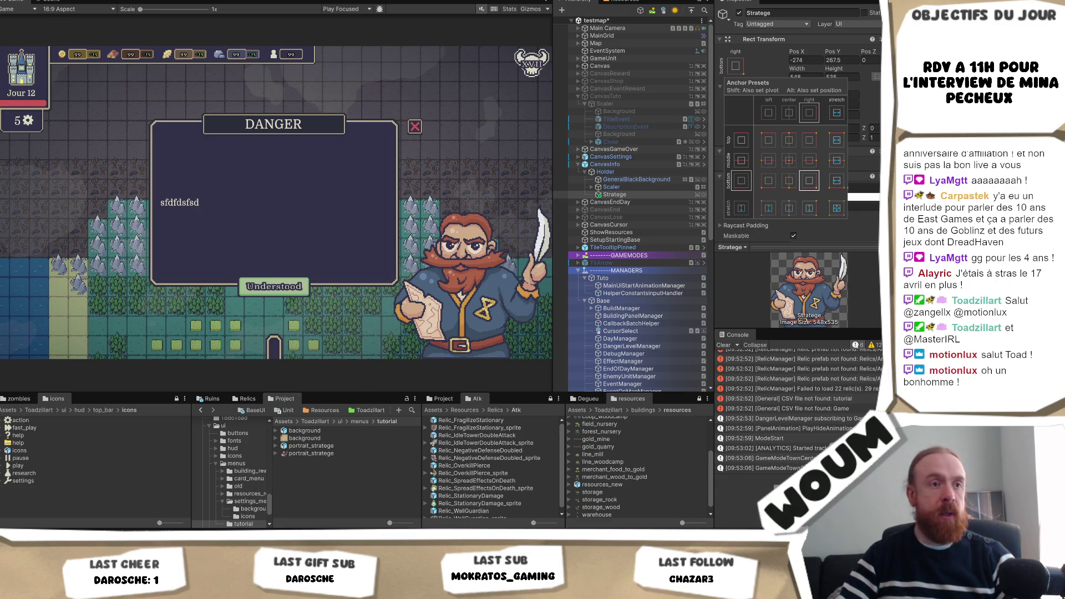
key("Escape")
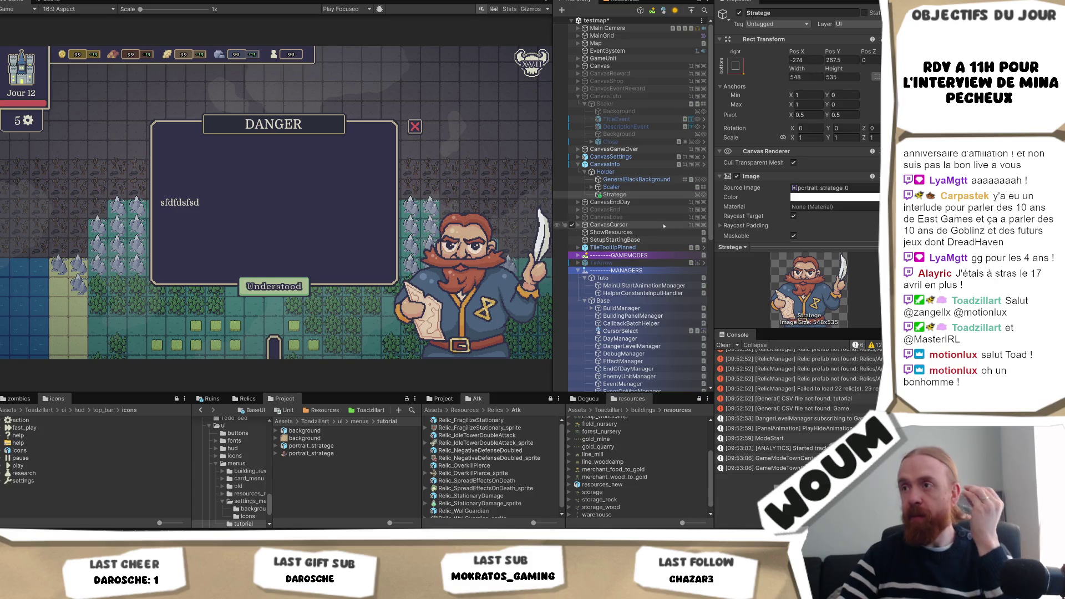
Check CanvasInfo's Info Panel component and its Panel Animation reference, then open InfoPanel.cs.
left_click(636, 164)
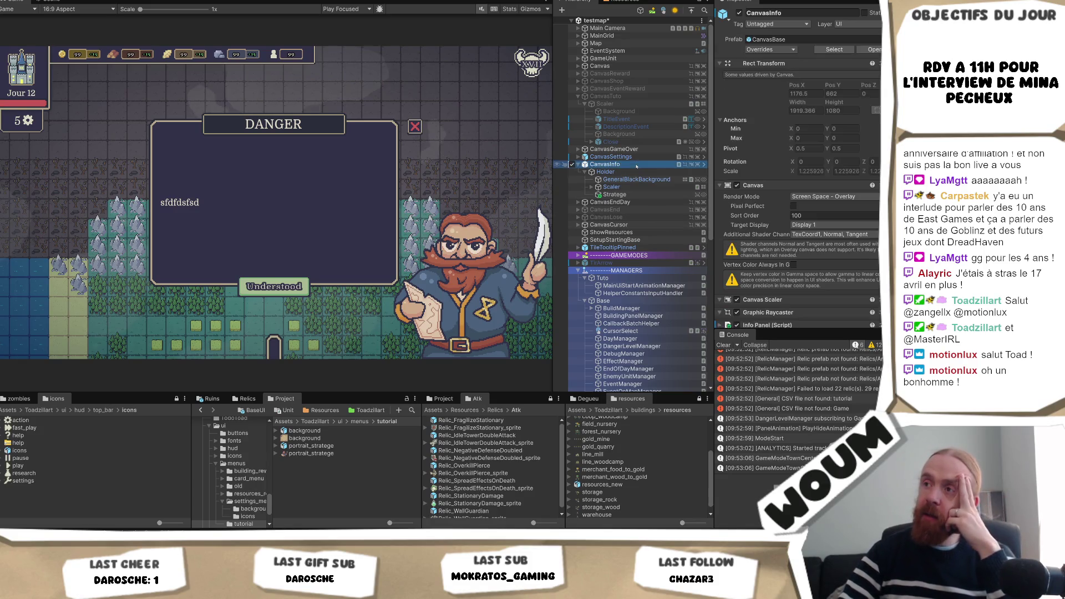
scroll(777, 221, "down", 4)
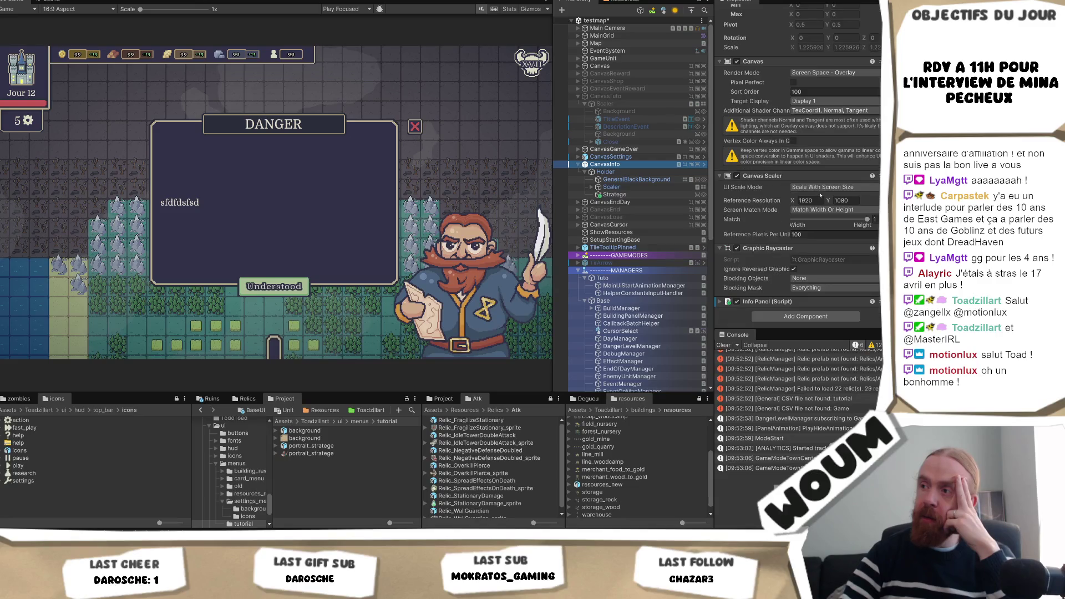
left_click(755, 306)
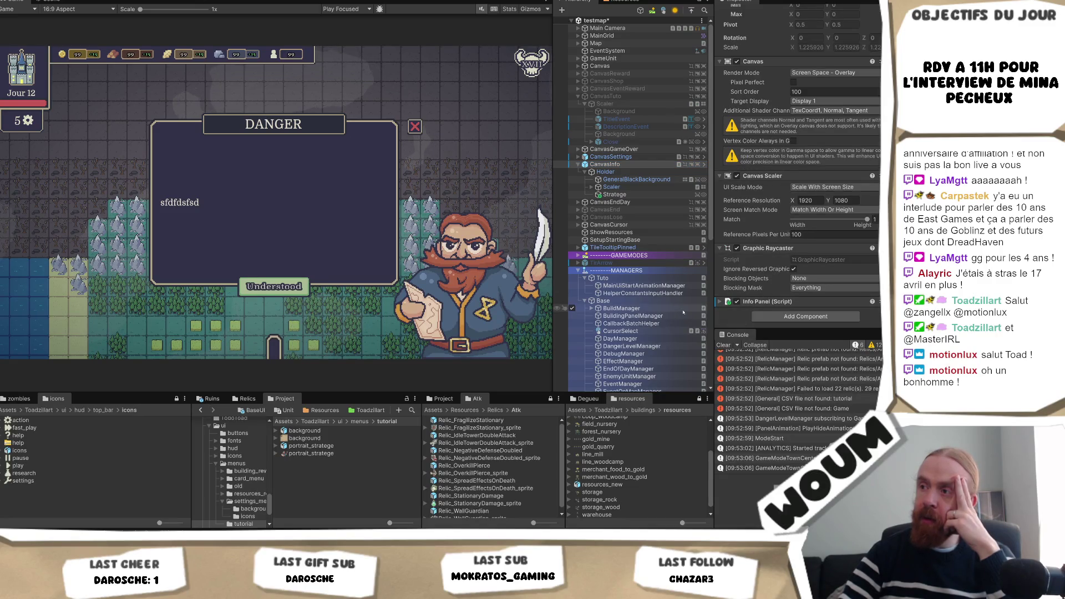
left_click(720, 302)
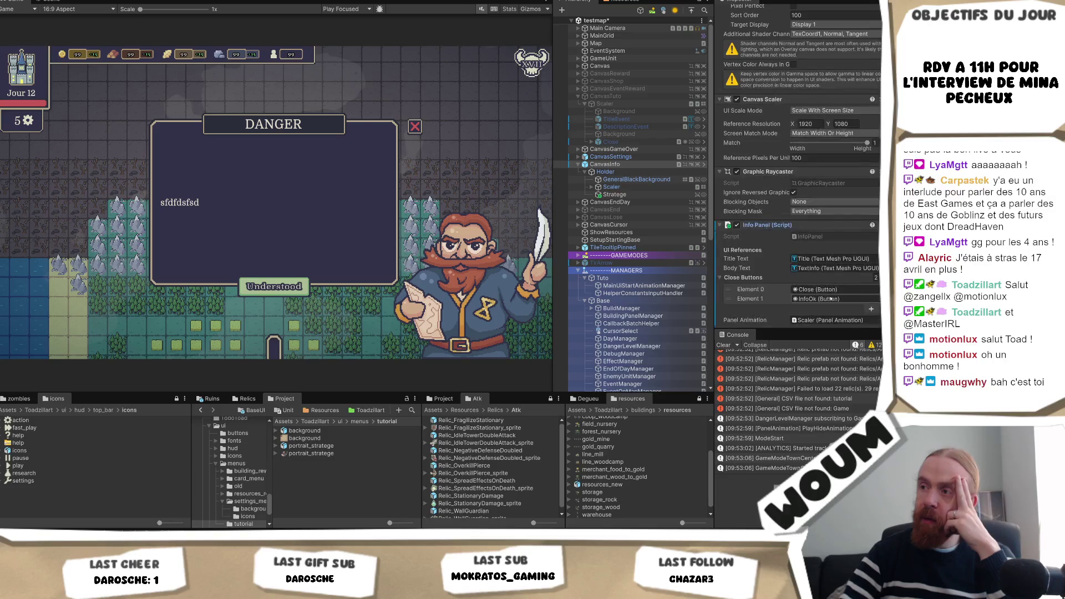
scroll(827, 307, "down", 3)
left_click(829, 298)
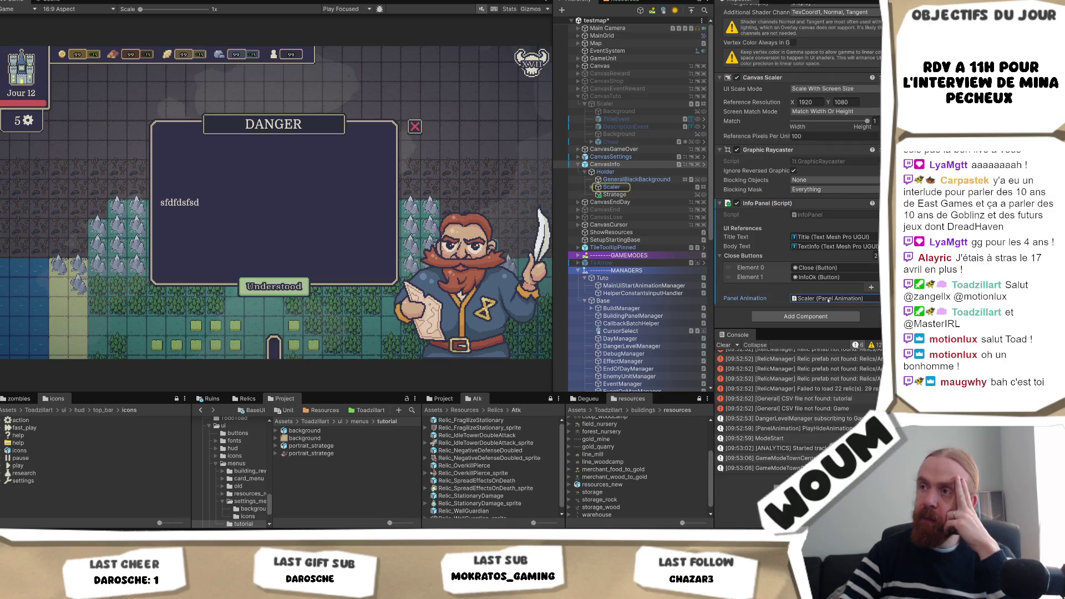
left_click(820, 215)
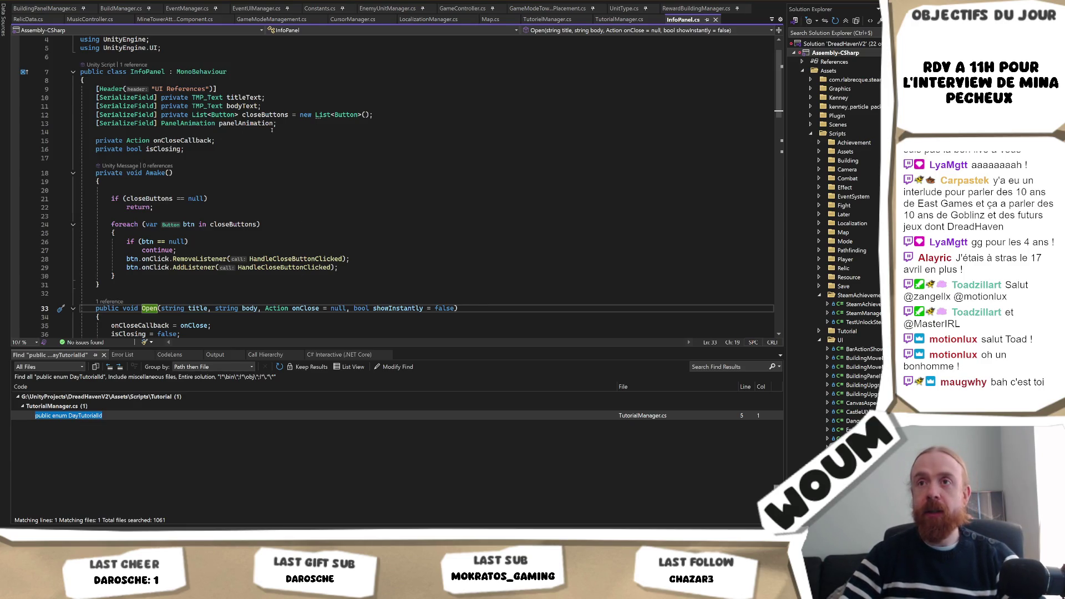
Look at the panelAnimation field declaration on line 13 of InfoPanel.cs and return to Unity.
left_click(297, 126)
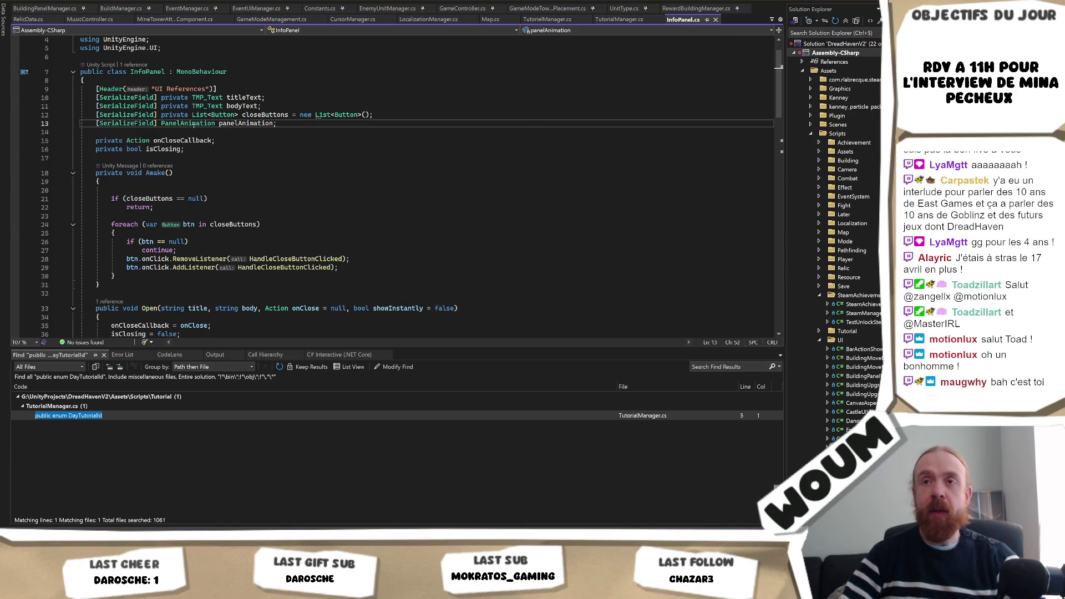
mouse_move(197, 123)
key("alt+Tab")
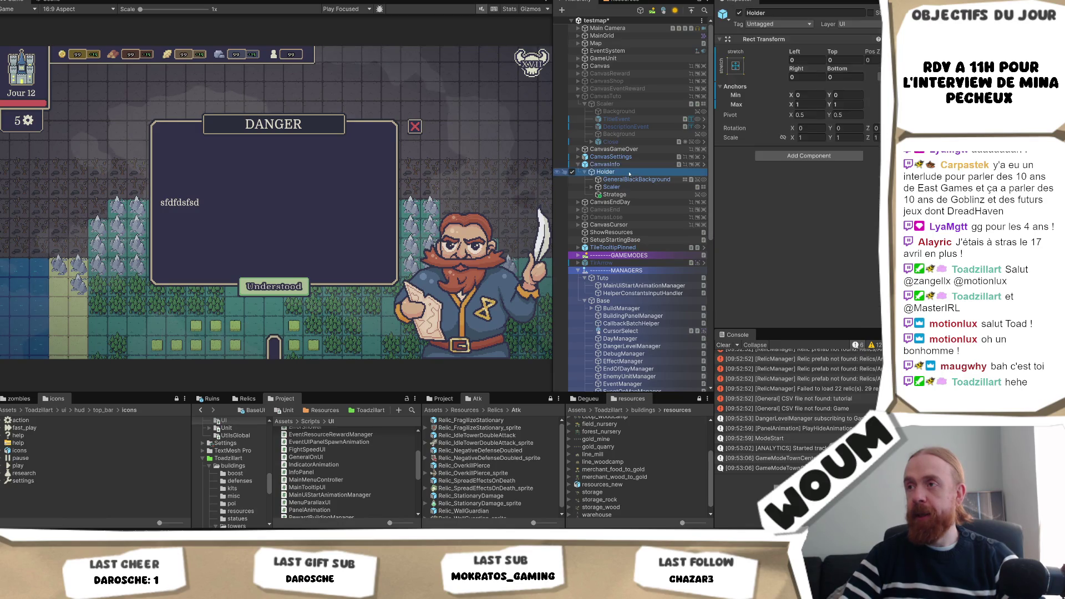
Look over Scaler's Panel Animation settings, then add a DOTween Animation component to Stratege.
left_click(610, 164)
left_click(611, 187)
scroll(799, 195, "down", 3)
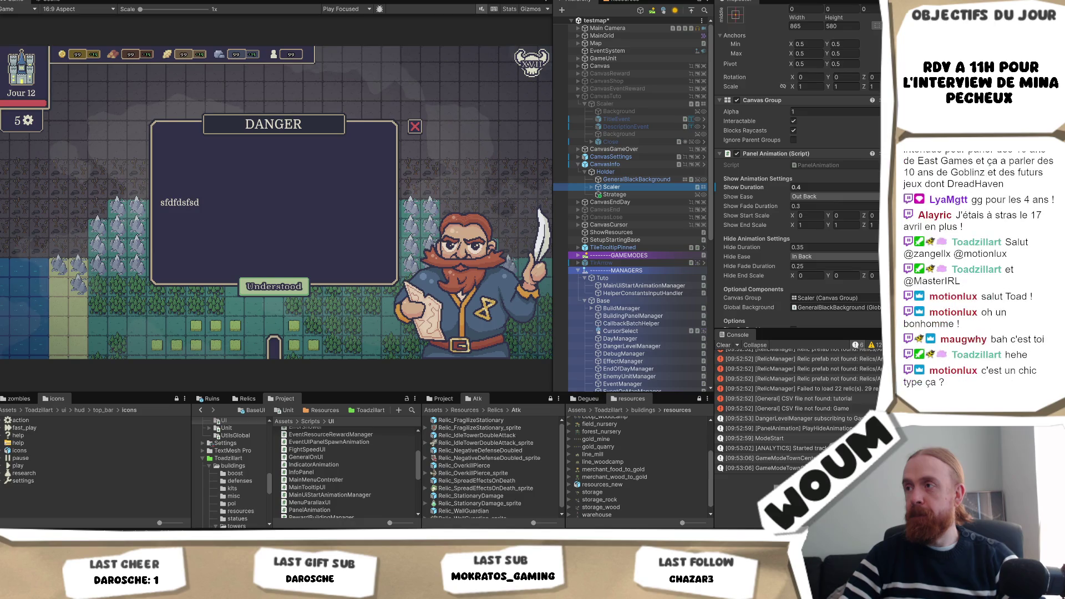
left_click(615, 194)
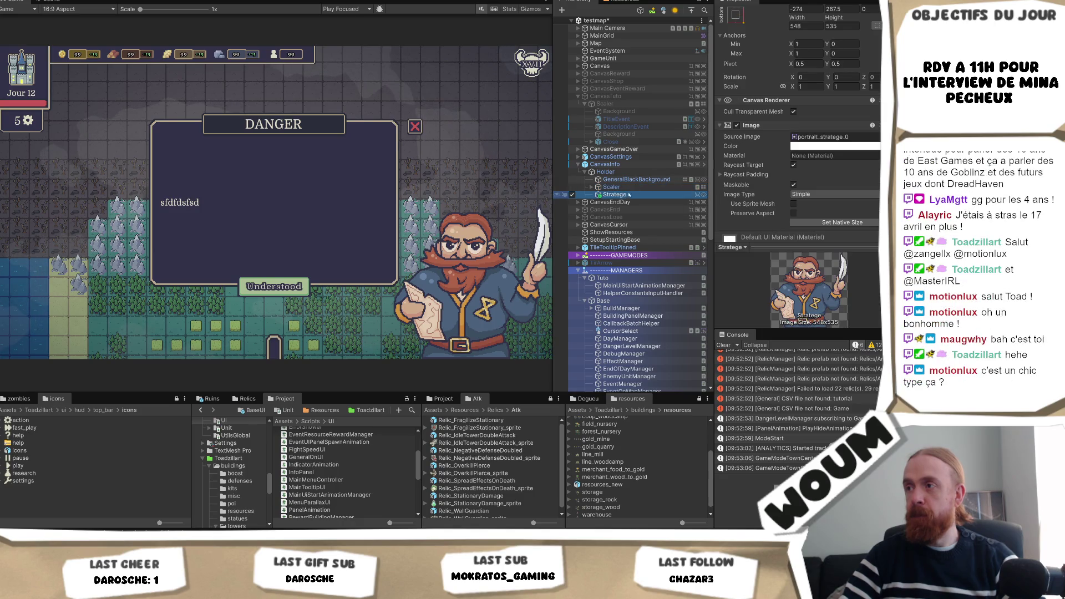
scroll(806, 198, "down", 2)
left_click(797, 230)
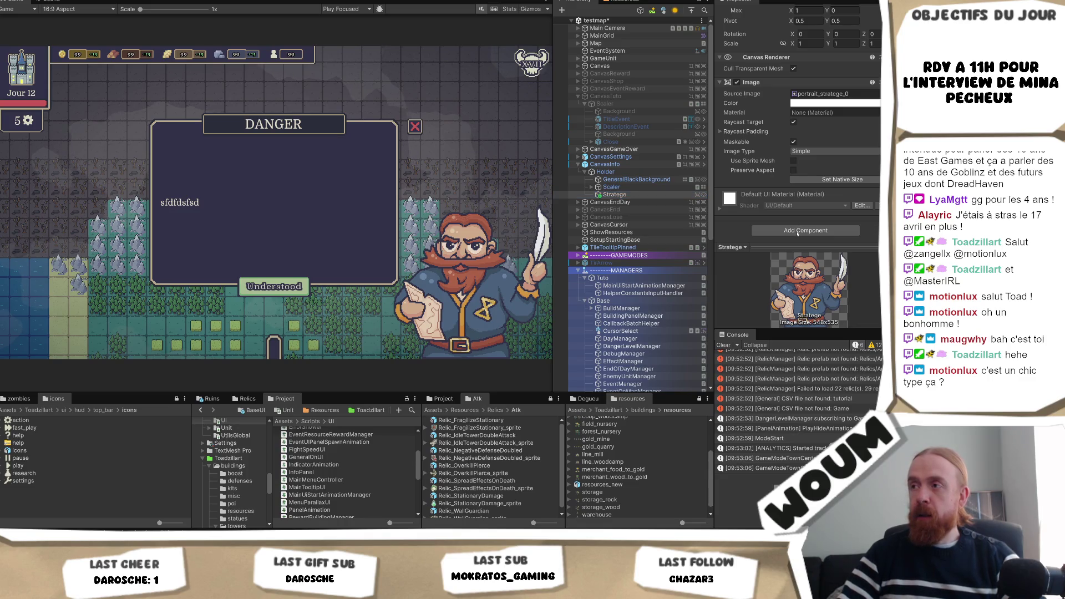
type("Dot")
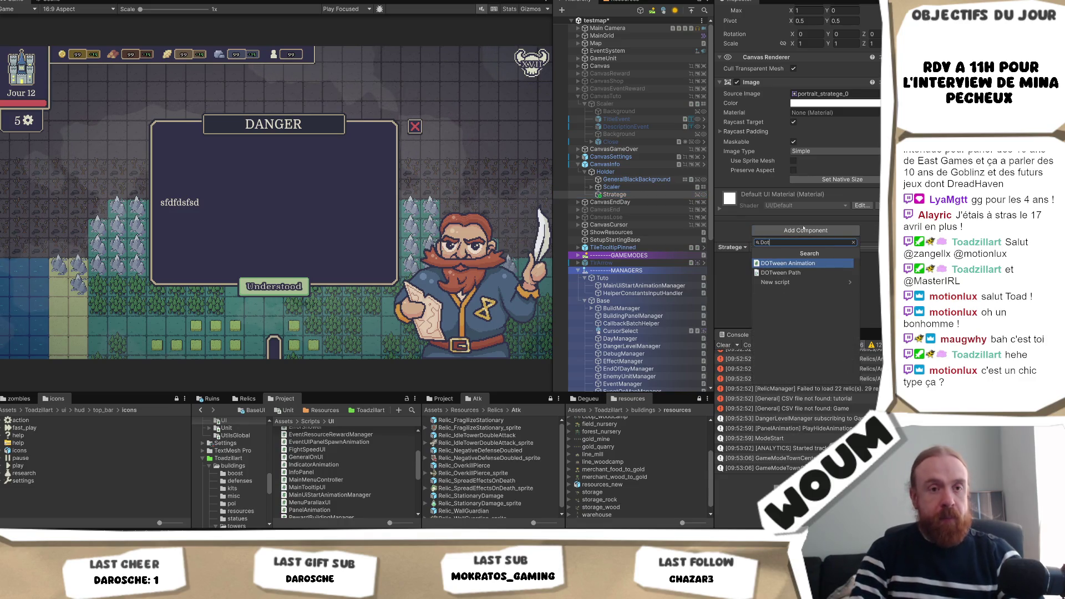
type("ween")
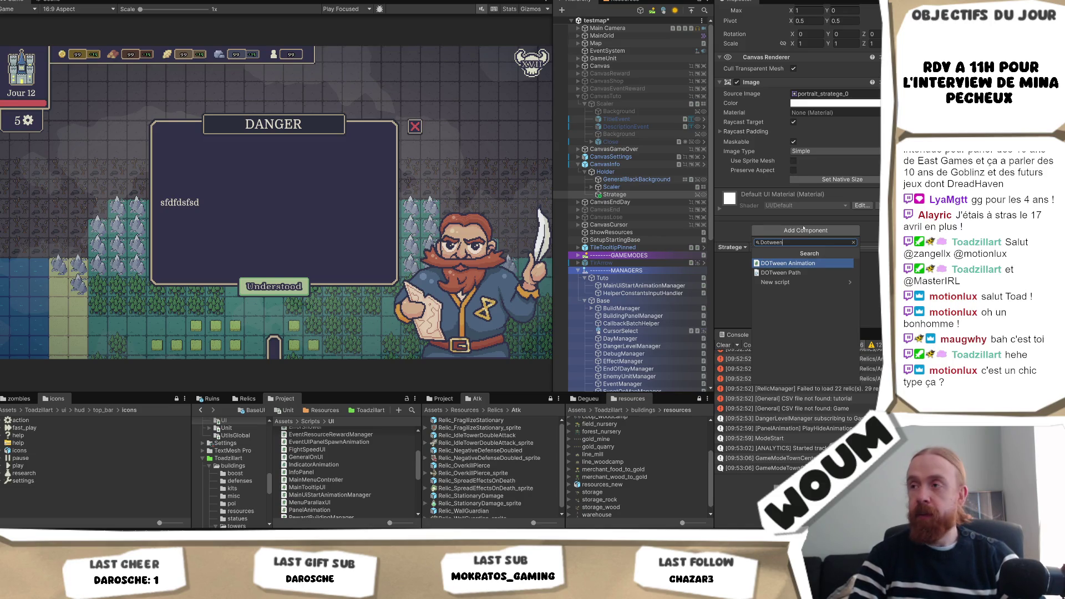
key("Return")
Browse the DOTween animation types without choosing one, then undo adding the component.
scroll(781, 158, "down", 3)
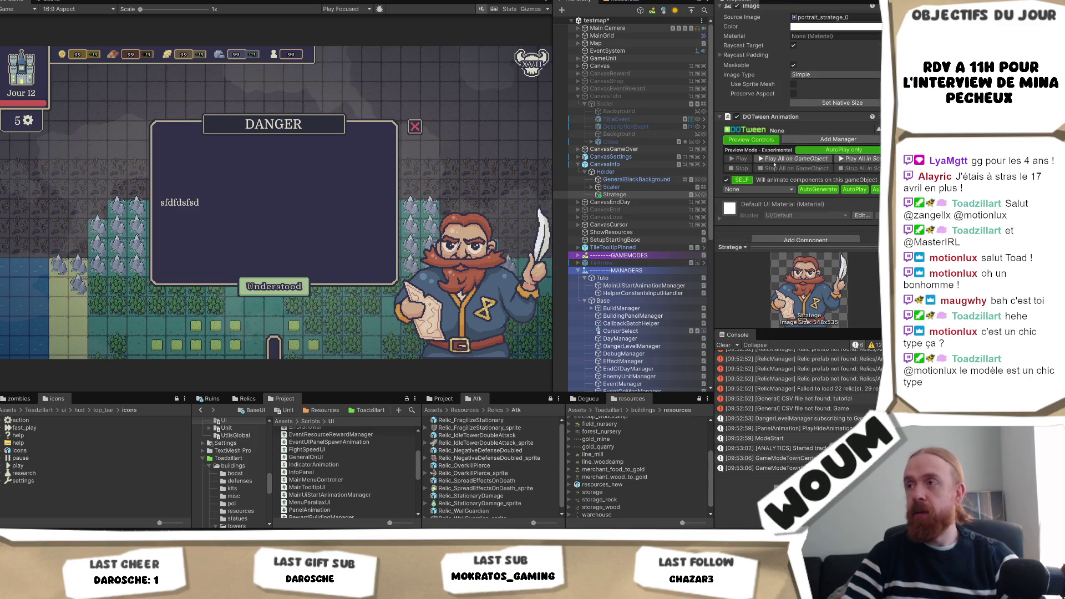
left_click(765, 191)
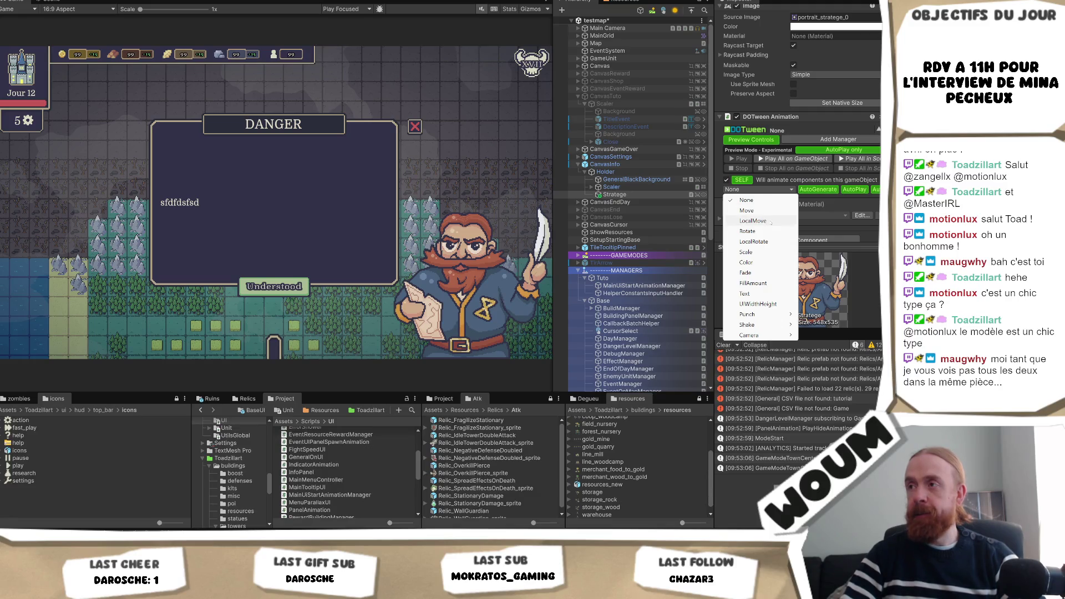
left_click(801, 125)
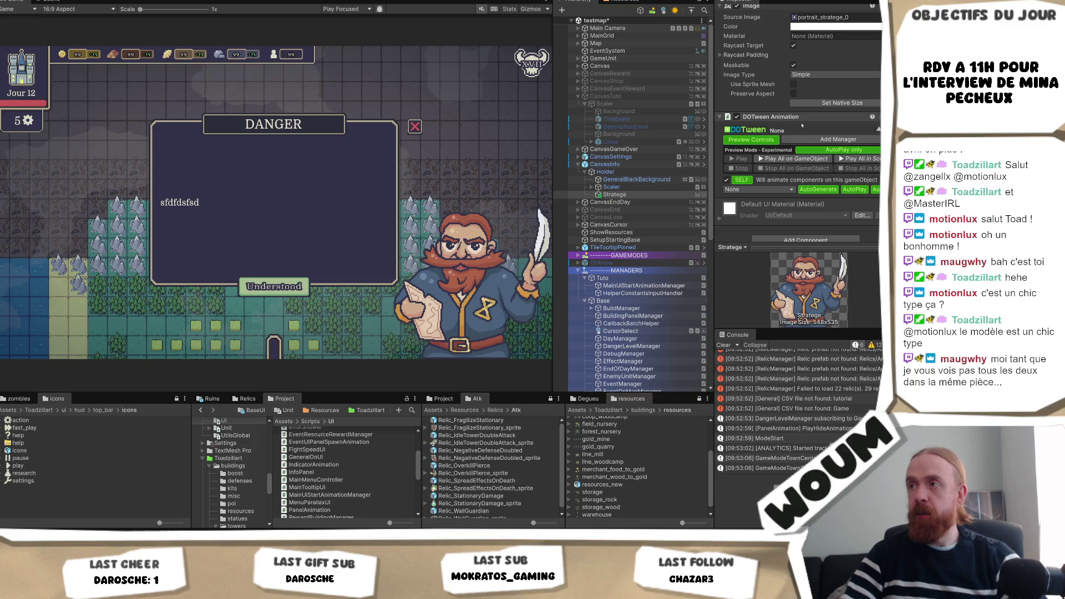
key("ctrl+z")
left_click(814, 230)
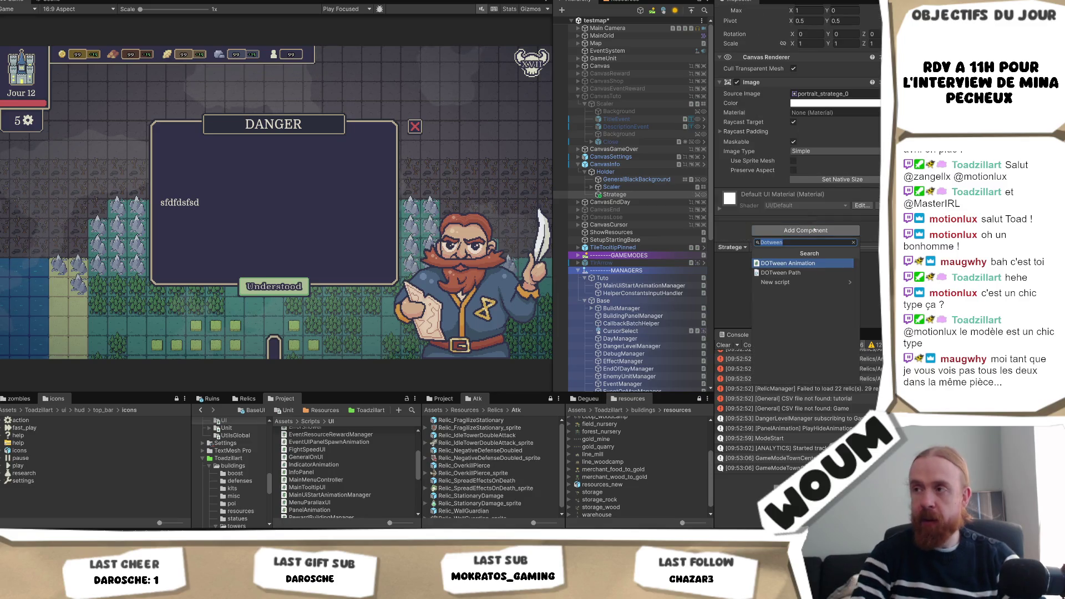
Bring back Stratege's Panel Animation script, review its show/hide settings, then remove the component.
key("Escape")
key("ctrl+z")
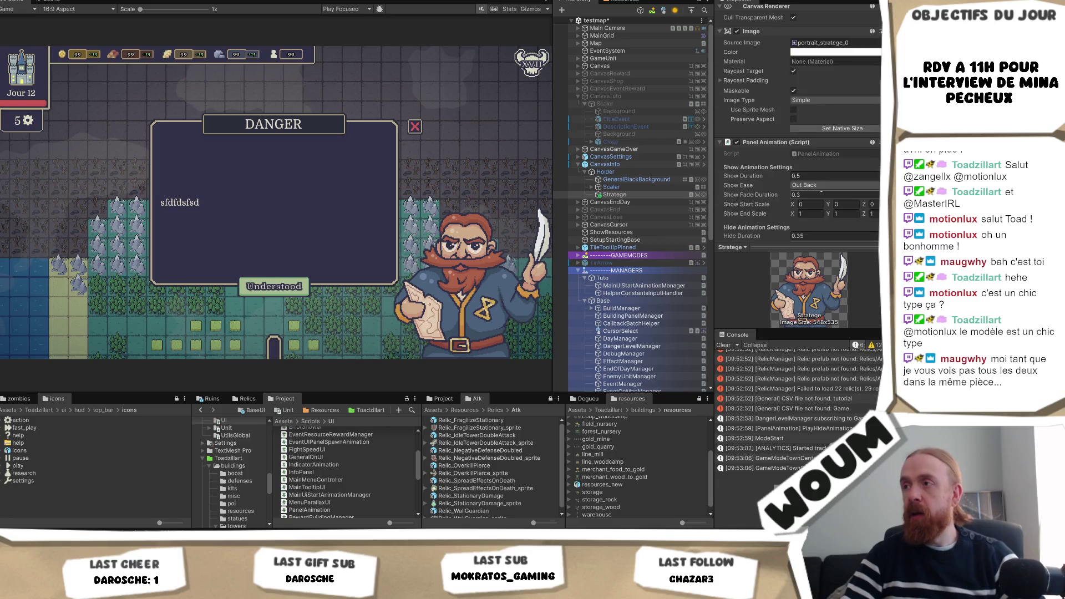
scroll(821, 192, "down", 2)
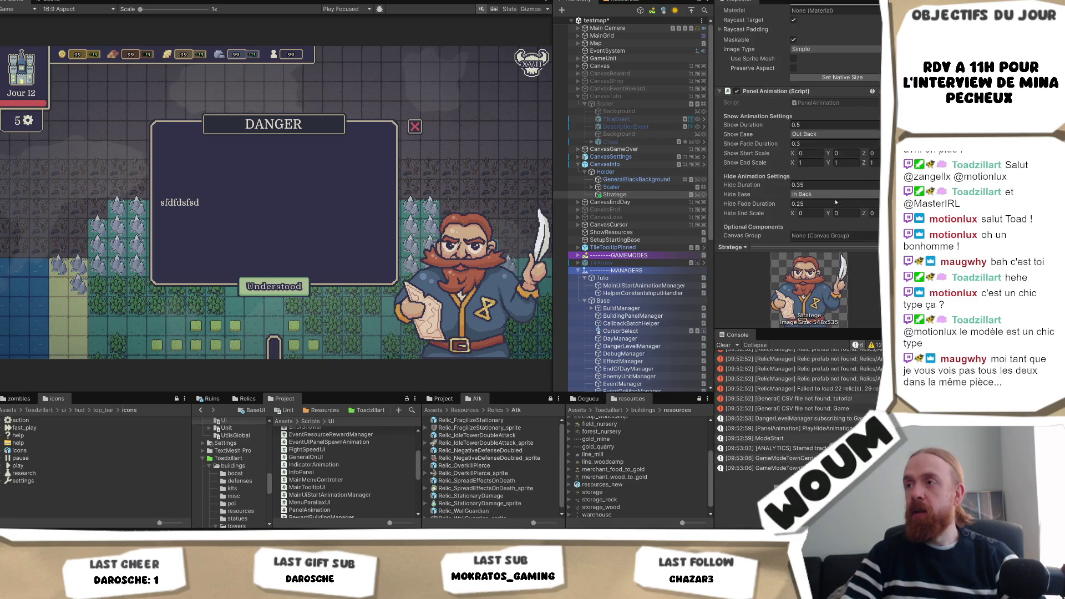
scroll(835, 205, "down", 1)
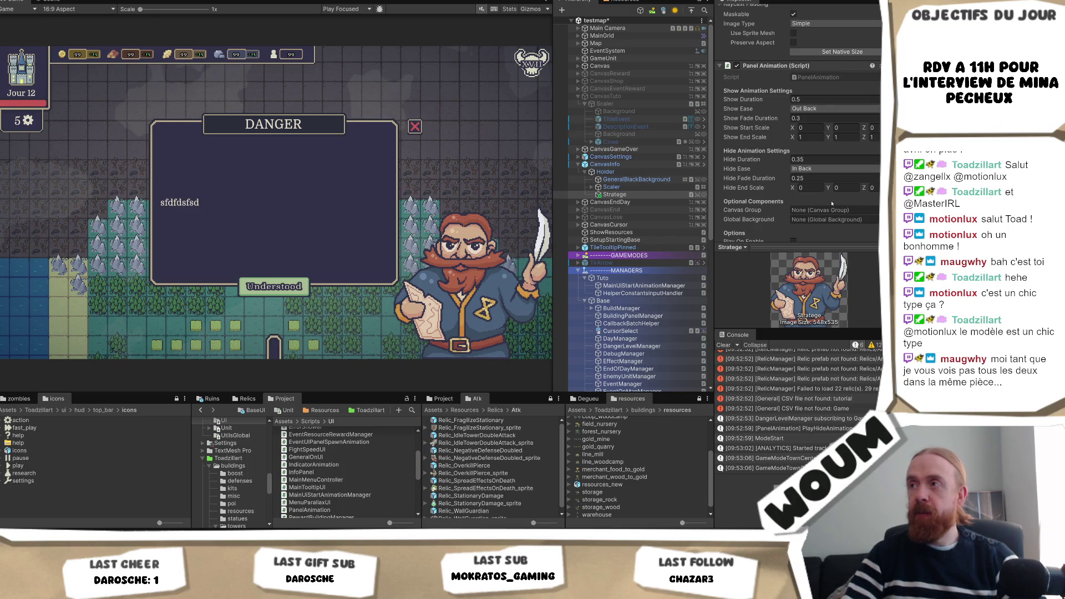
scroll(832, 203, "down", 2)
scroll(831, 203, "up", 3)
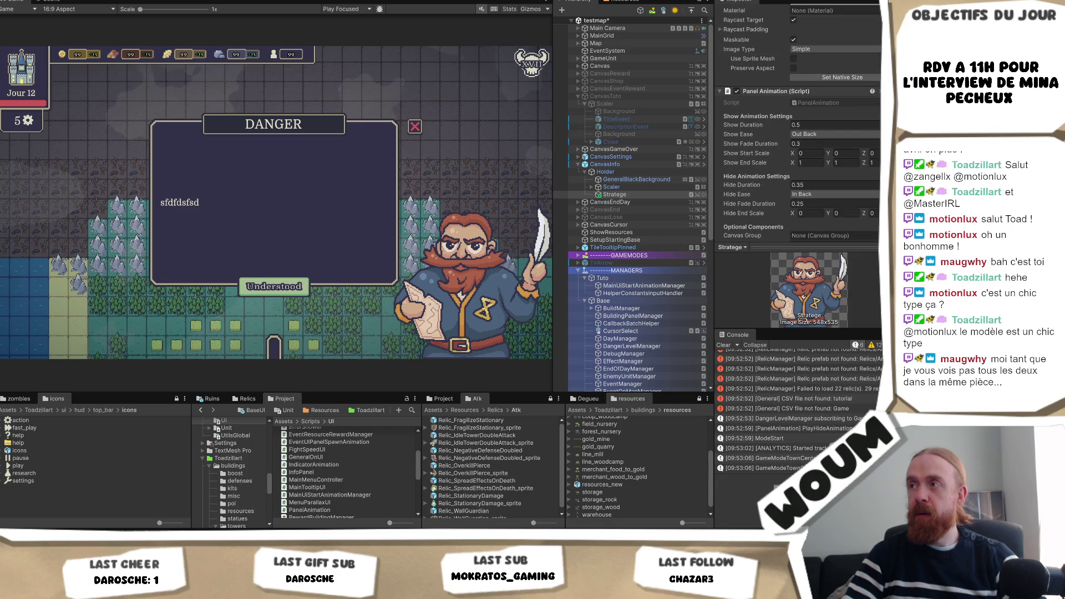
right_click(810, 91)
left_click(827, 114)
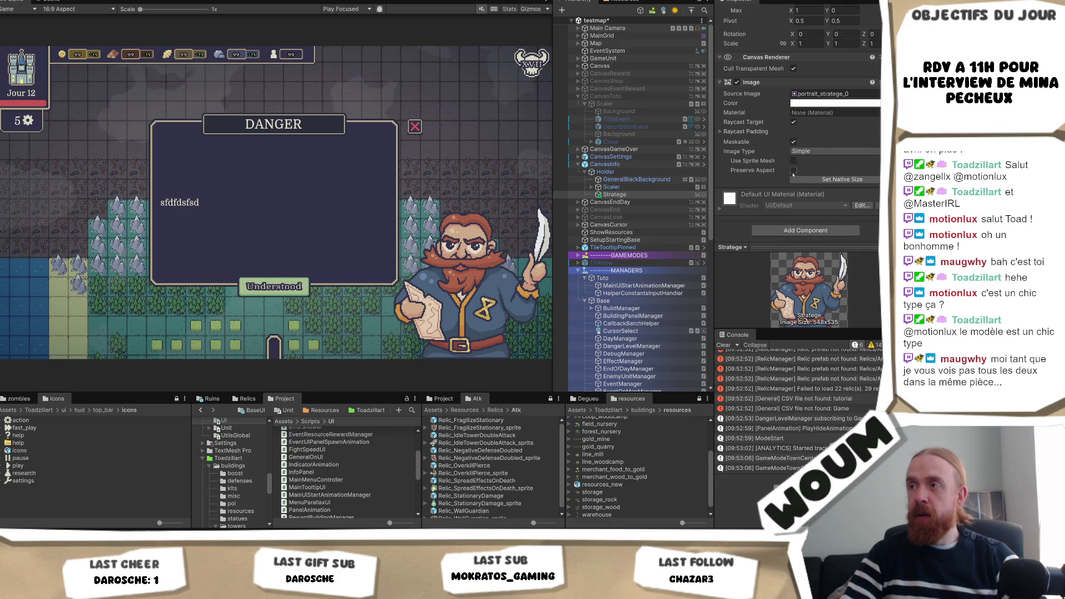
left_click(792, 227)
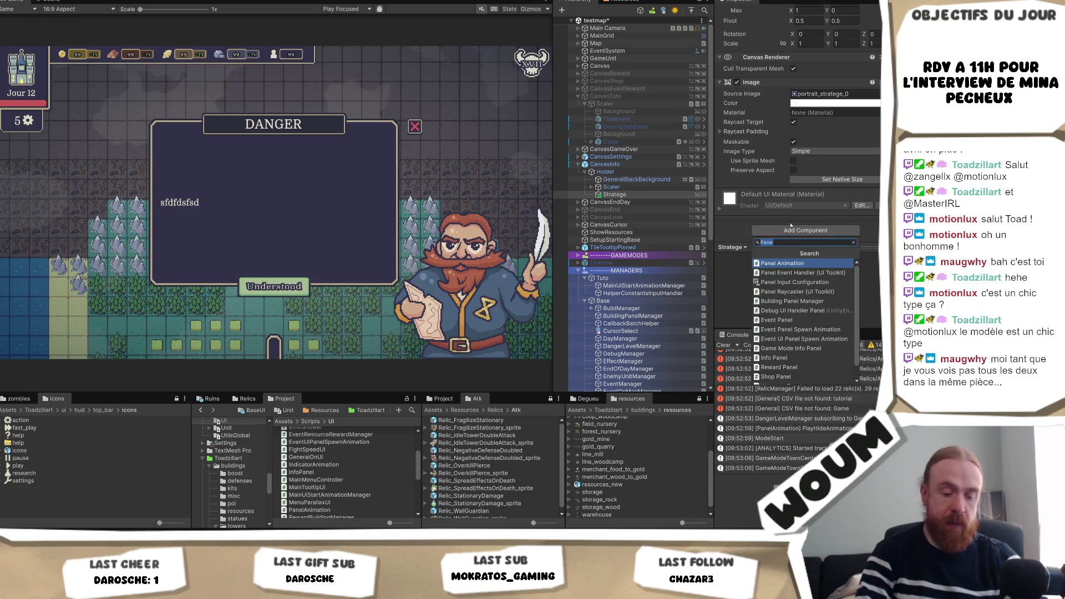
Add a DOTween Animation component to Stratege with the LocalMove animation type.
type("Dotw")
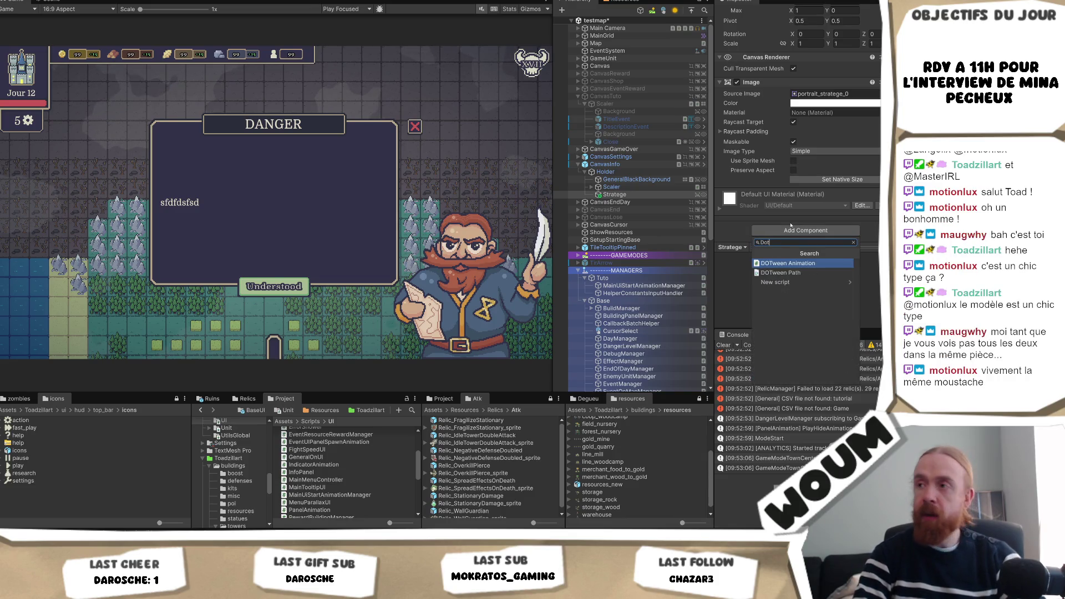
key("Return")
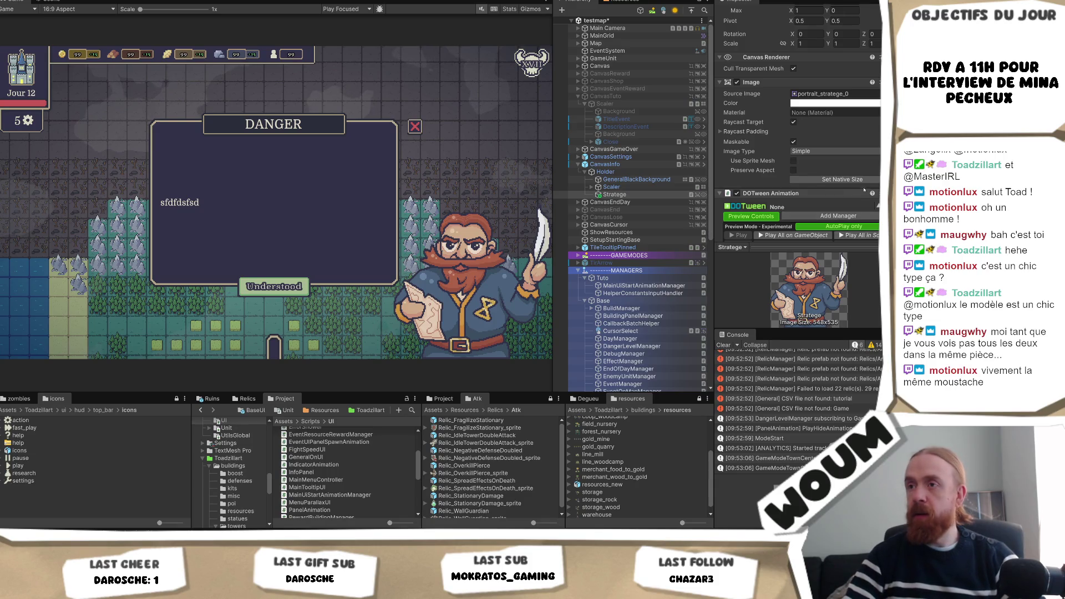
left_click(771, 180)
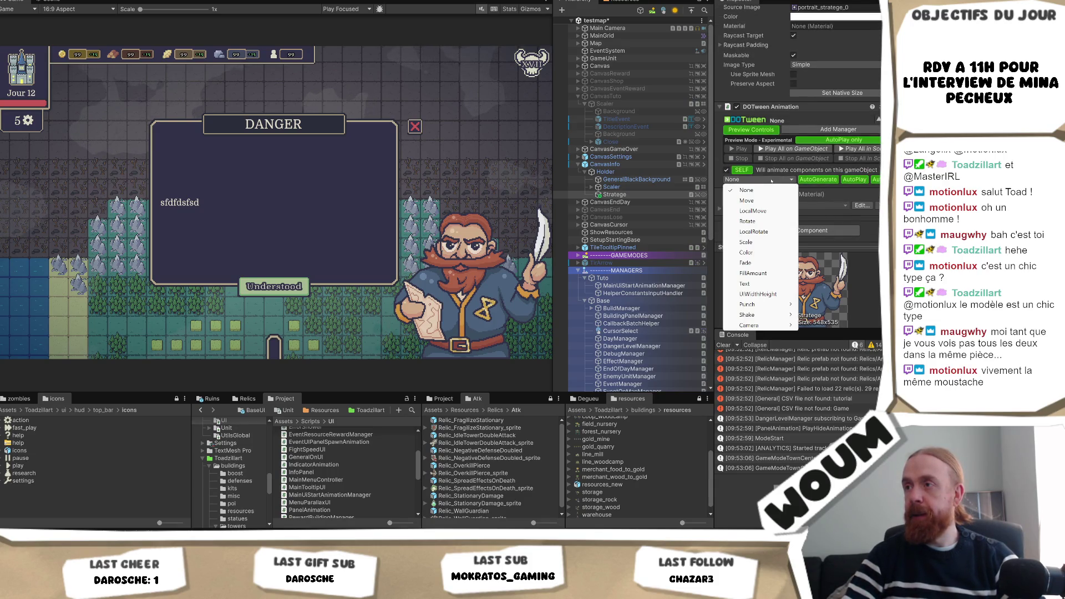
left_click(779, 212)
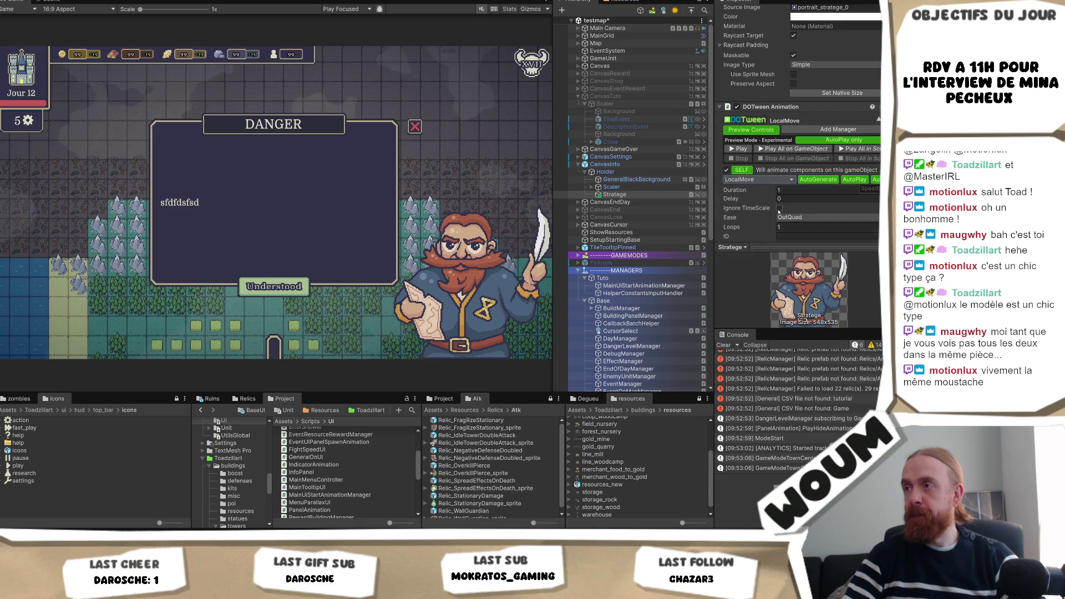
Make the tween relative, animating FROM X -300, with AutoPlay left on.
scroll(801, 197, "down", 3)
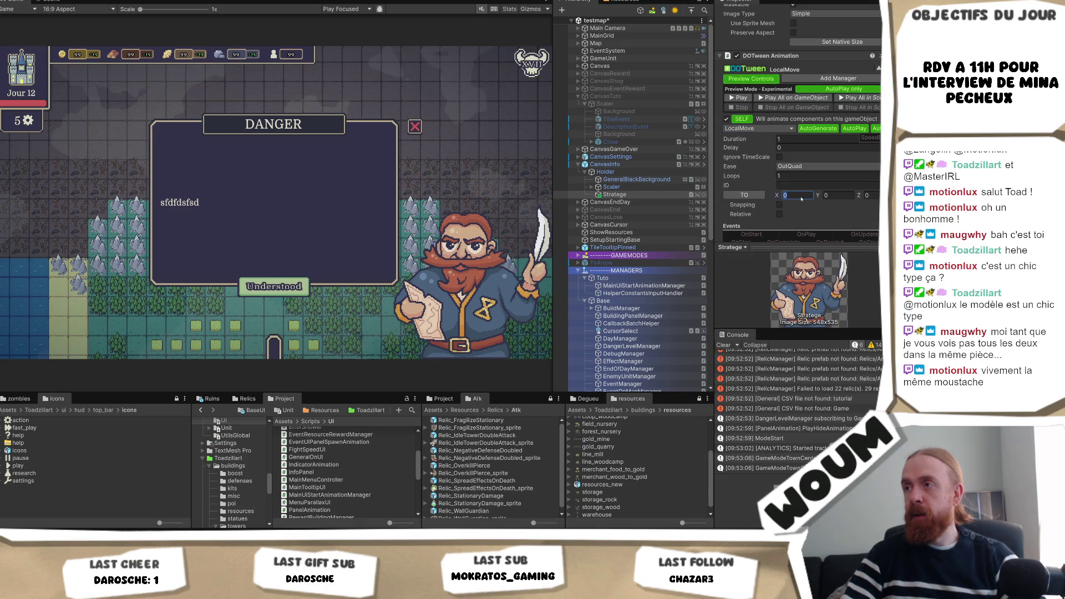
left_click(779, 214)
left_click(744, 195)
left_click(797, 195)
type("-20")
key("BackSpace")
key("BackSpace")
type("300")
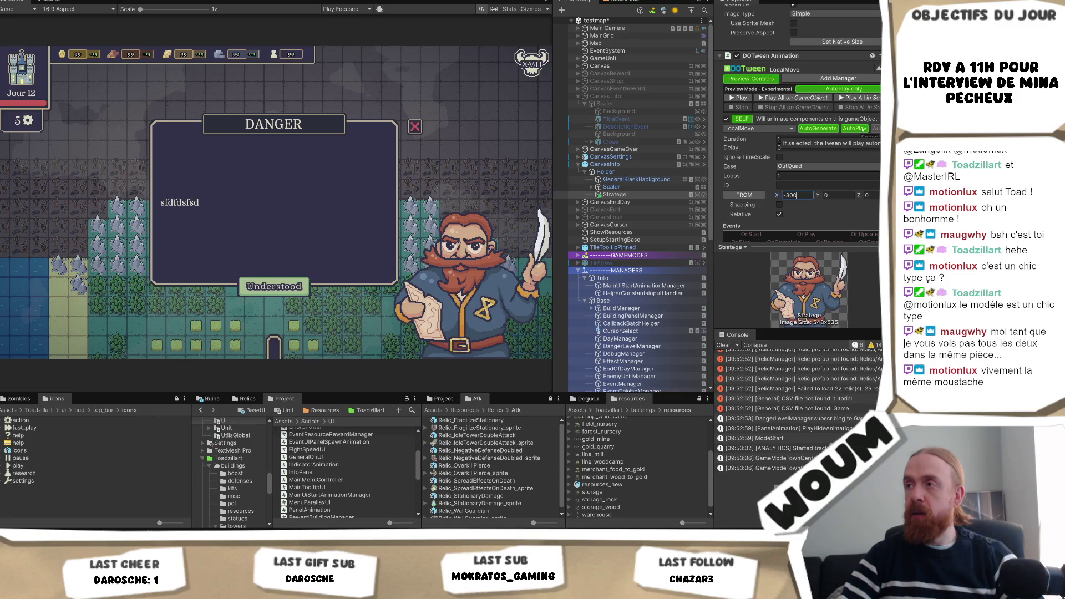
left_click(862, 128)
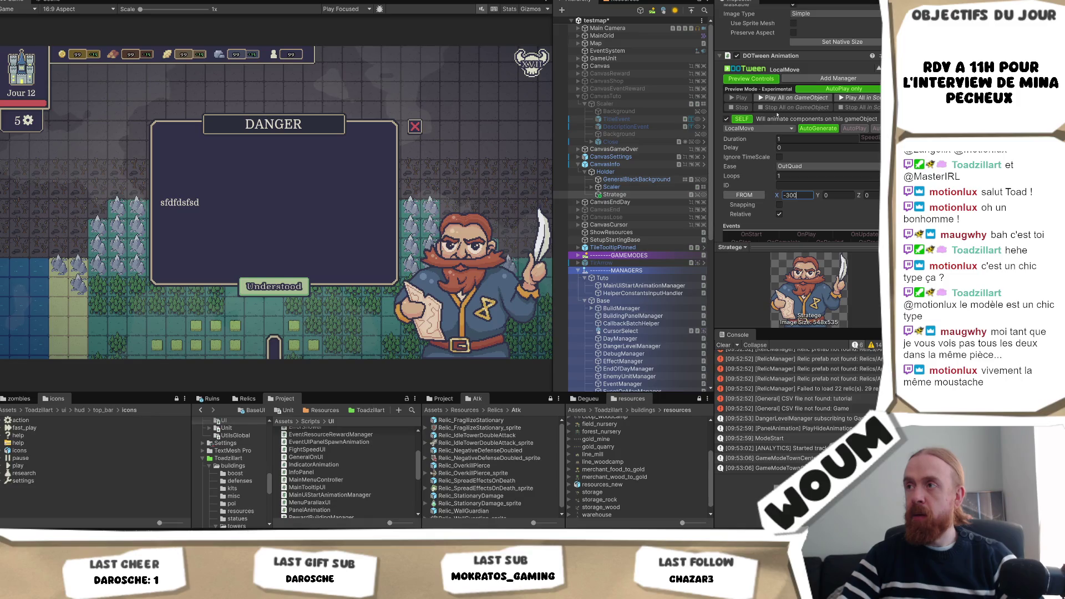
left_click(861, 129)
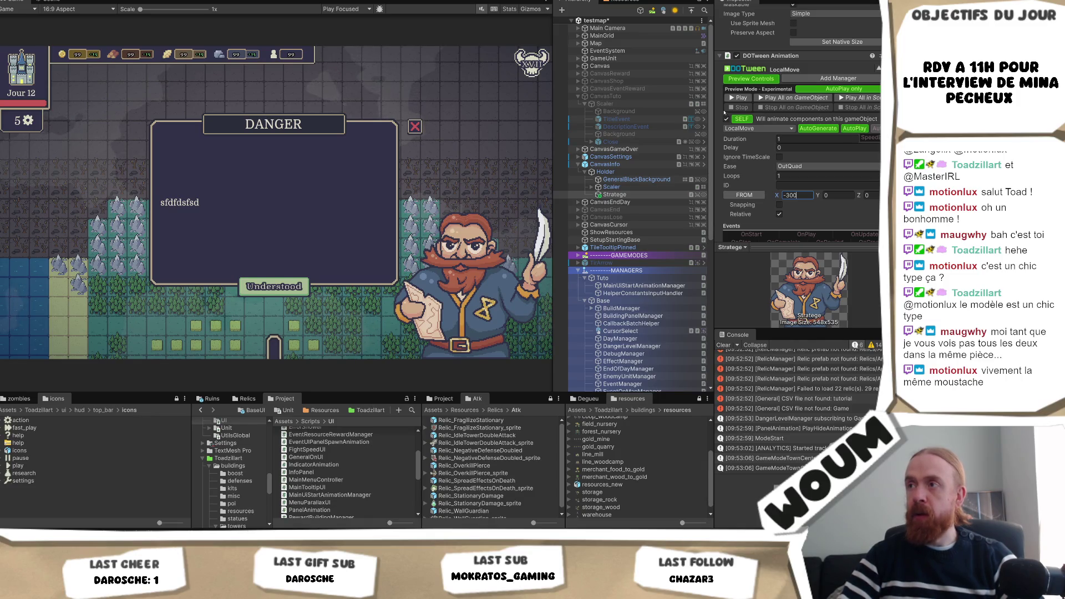
Preview the slide-in while changing the X start value from -300 to 300, then to 600.
left_click(738, 97)
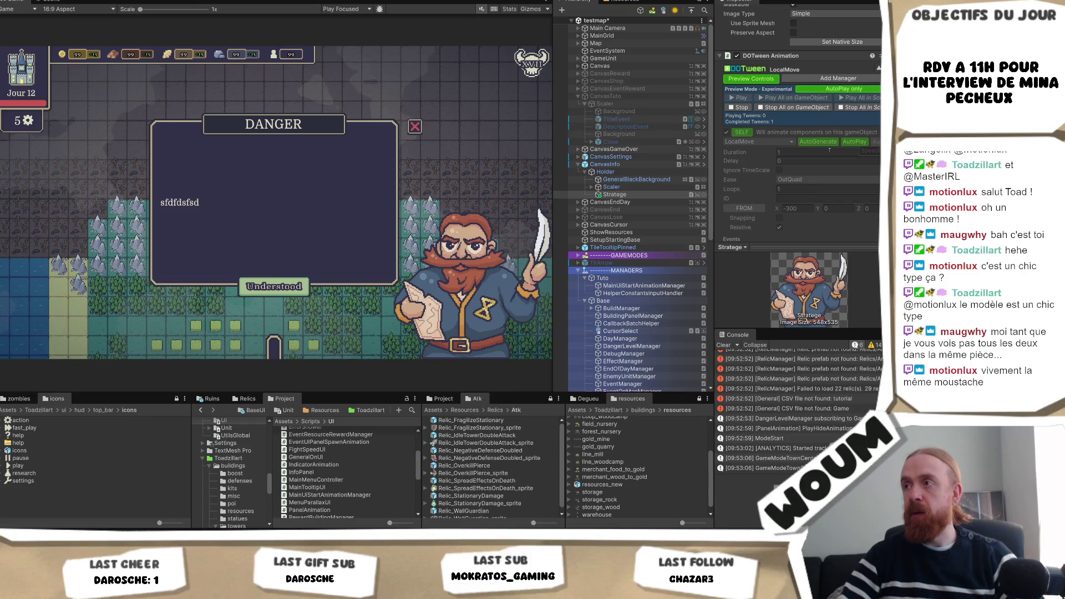
left_click(743, 107)
left_click(788, 195)
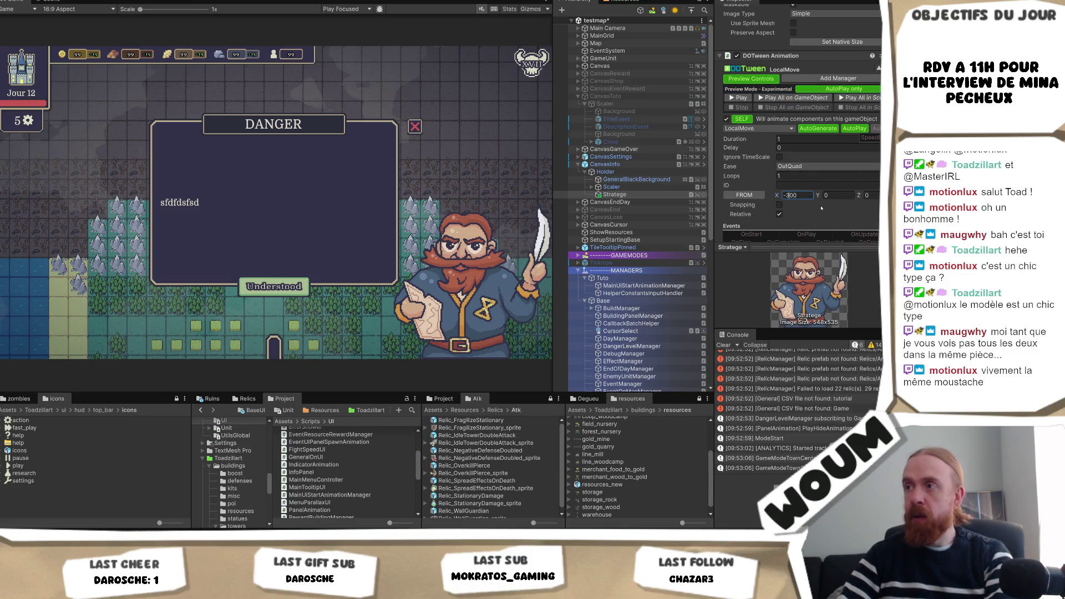
key("Delete")
left_click(742, 98)
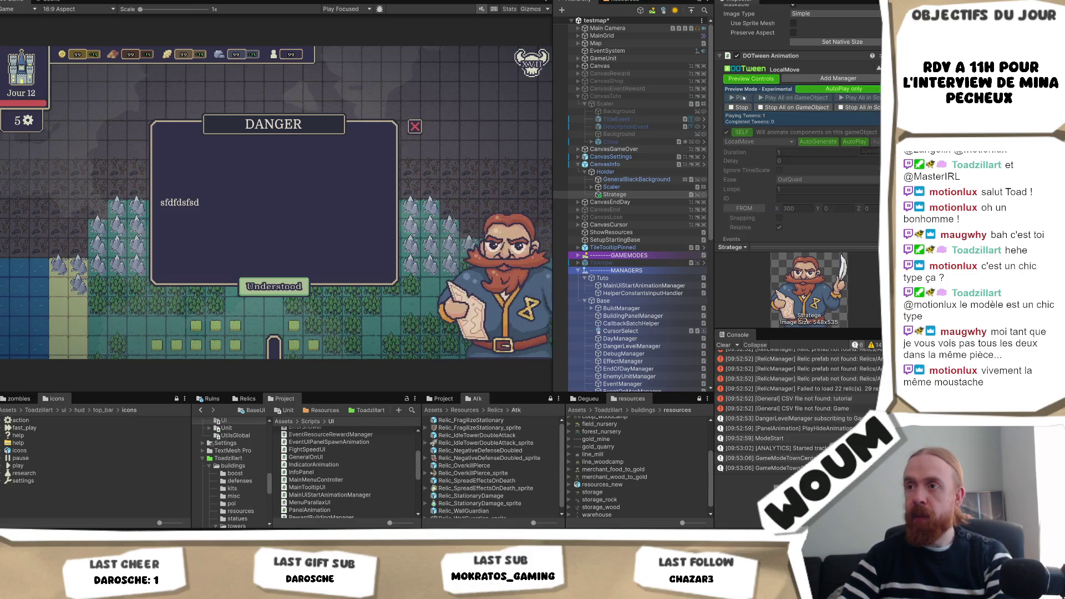
left_click(742, 107)
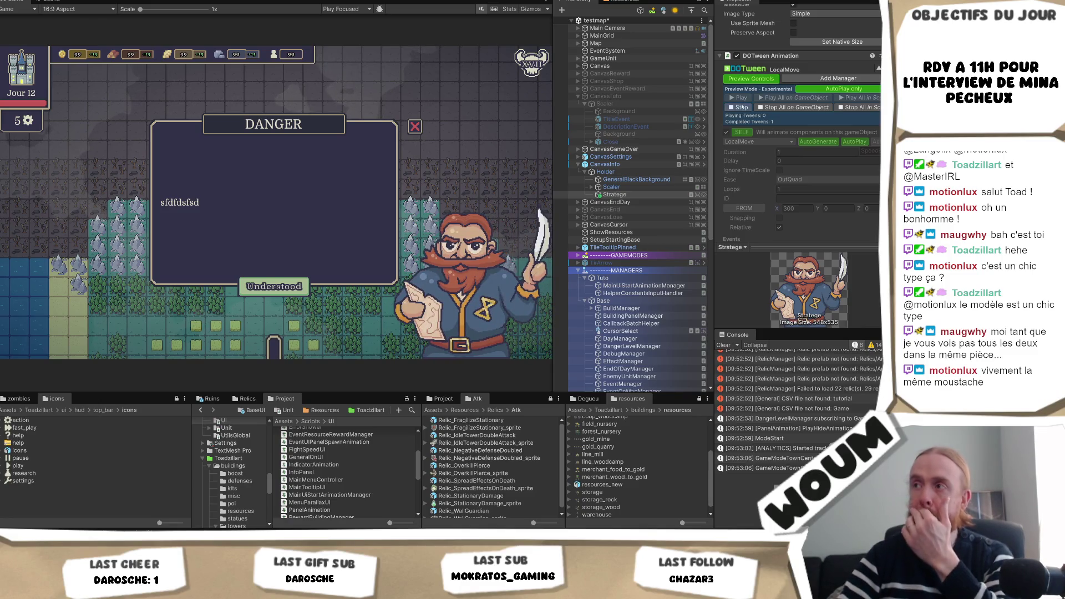
left_click(808, 195)
double_click(800, 195)
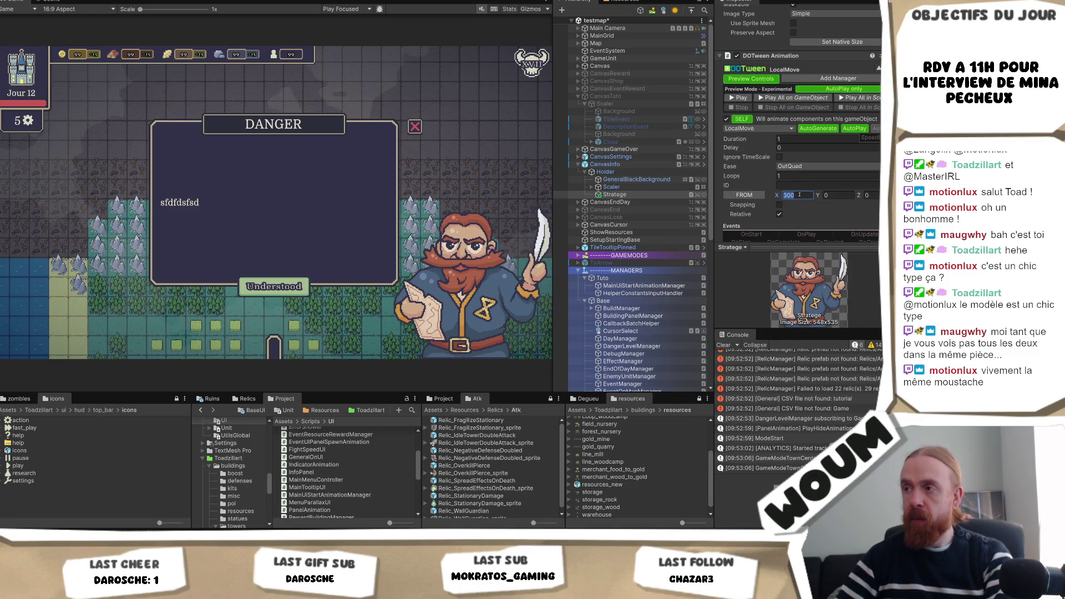
type("600")
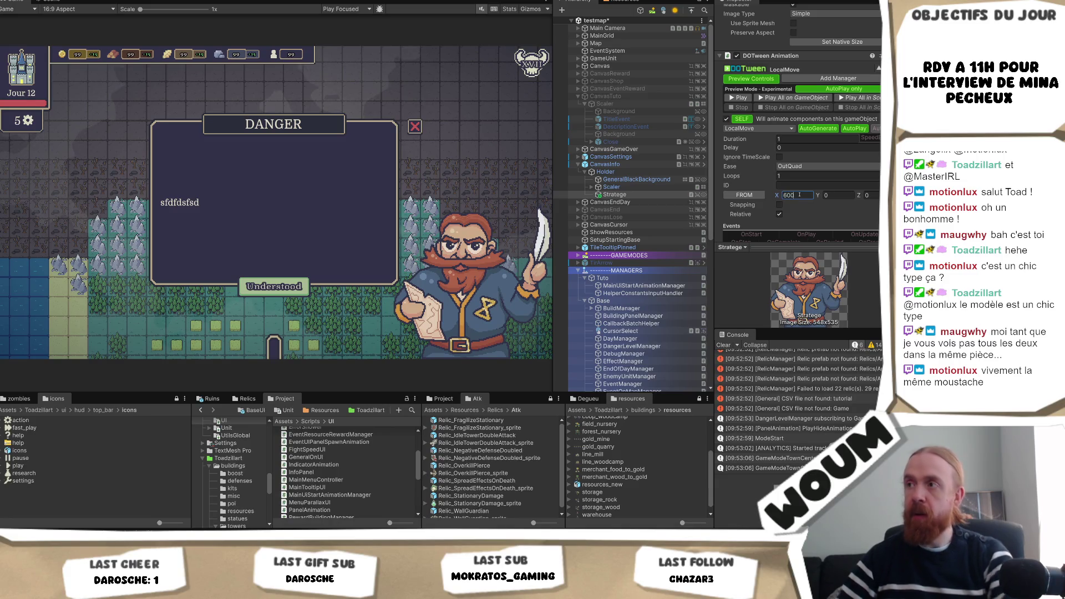
left_click(739, 98)
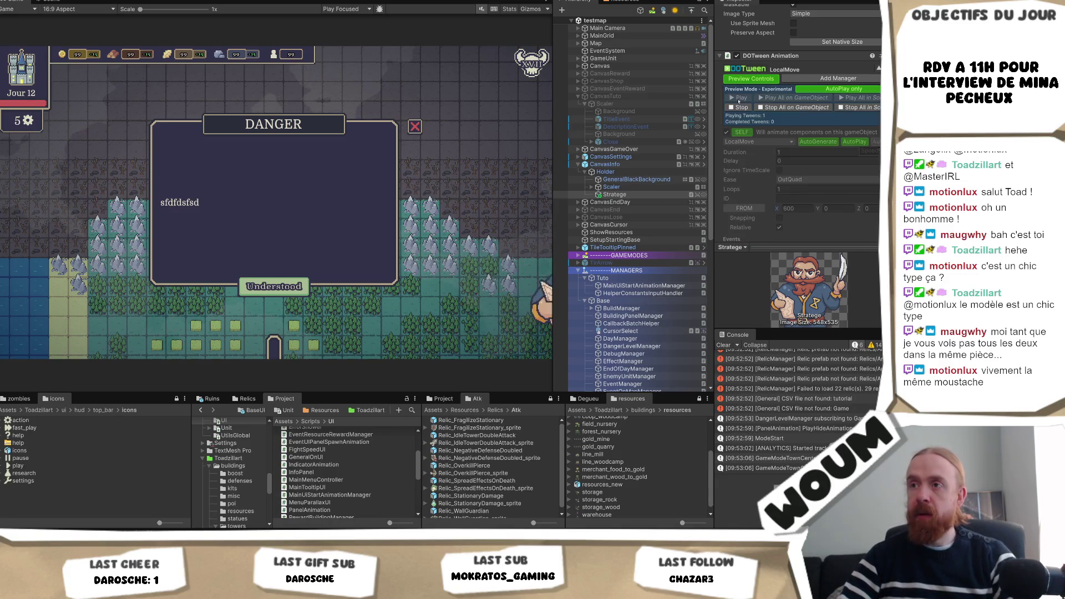
left_click(740, 107)
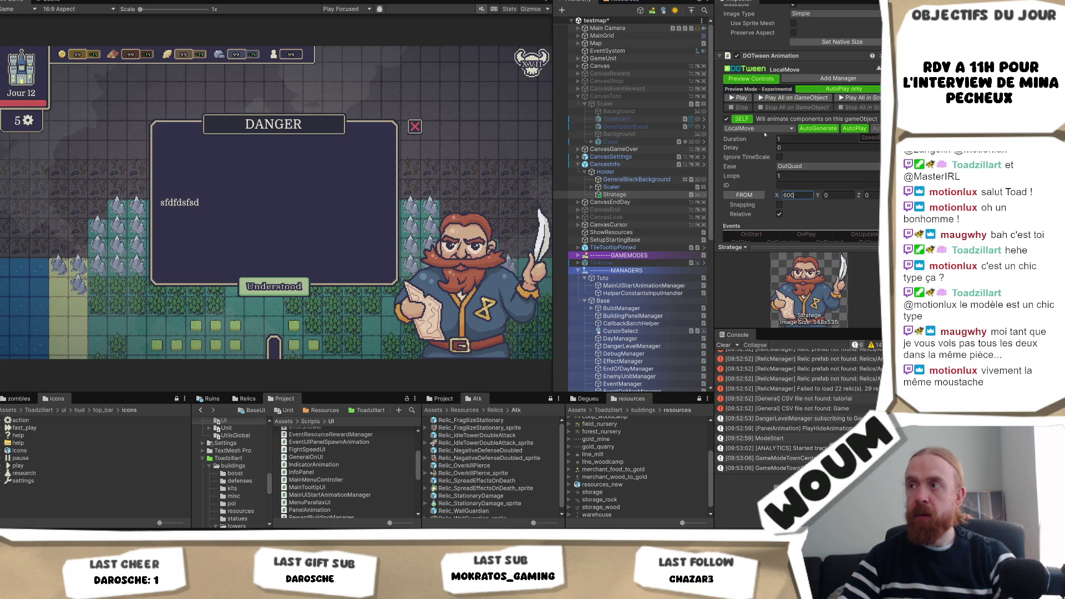
Give the tween a rising S-shaped AnimationCurve ease and a 0.5 duration, and preview it.
left_click(808, 167)
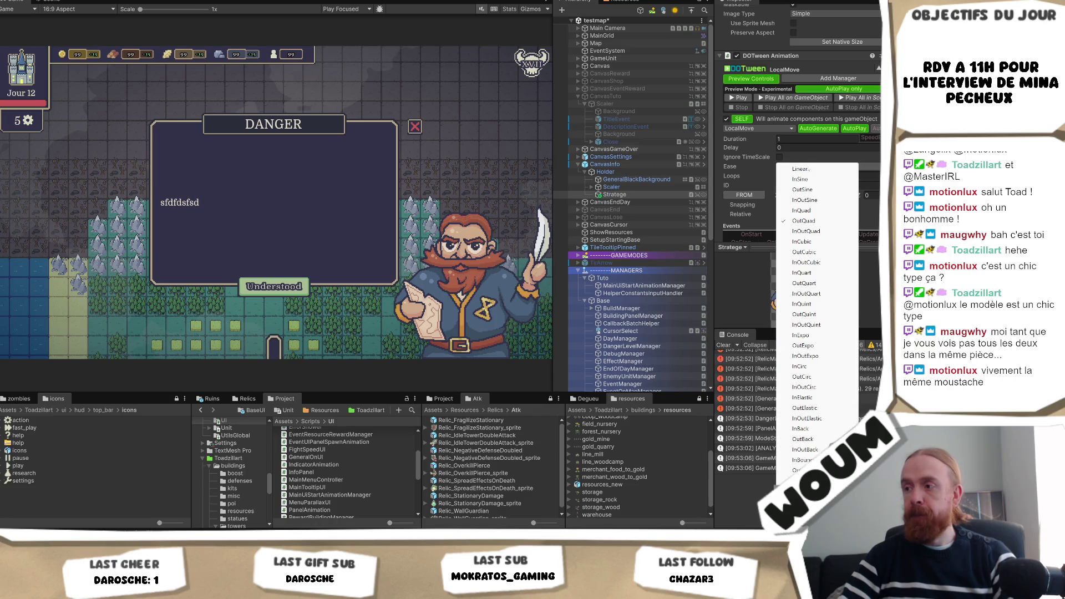
left_click(804, 532)
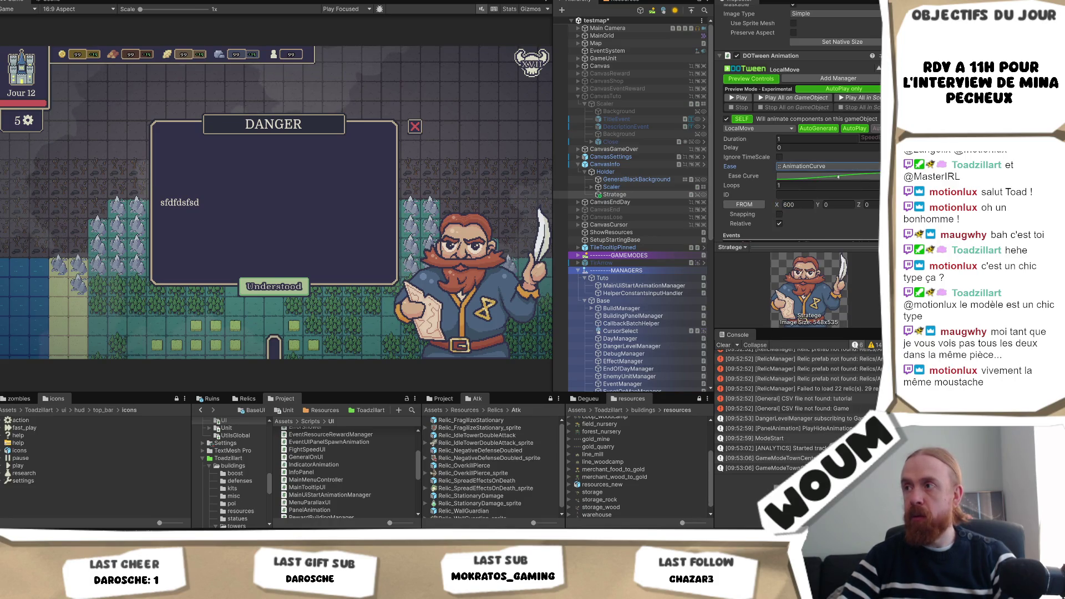
left_click(838, 176)
left_click(744, 424)
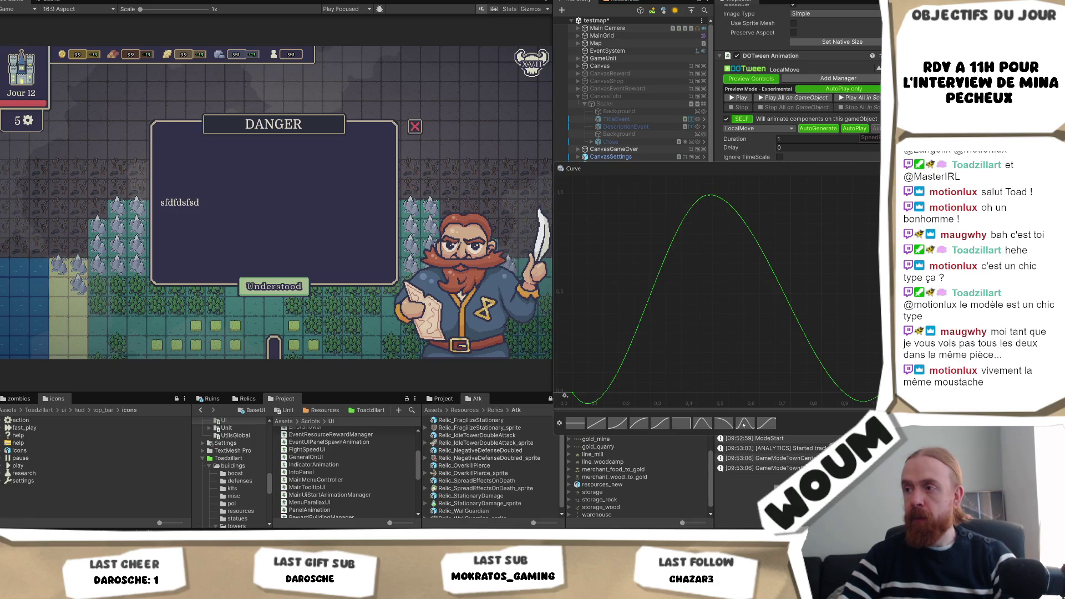
left_click(768, 425)
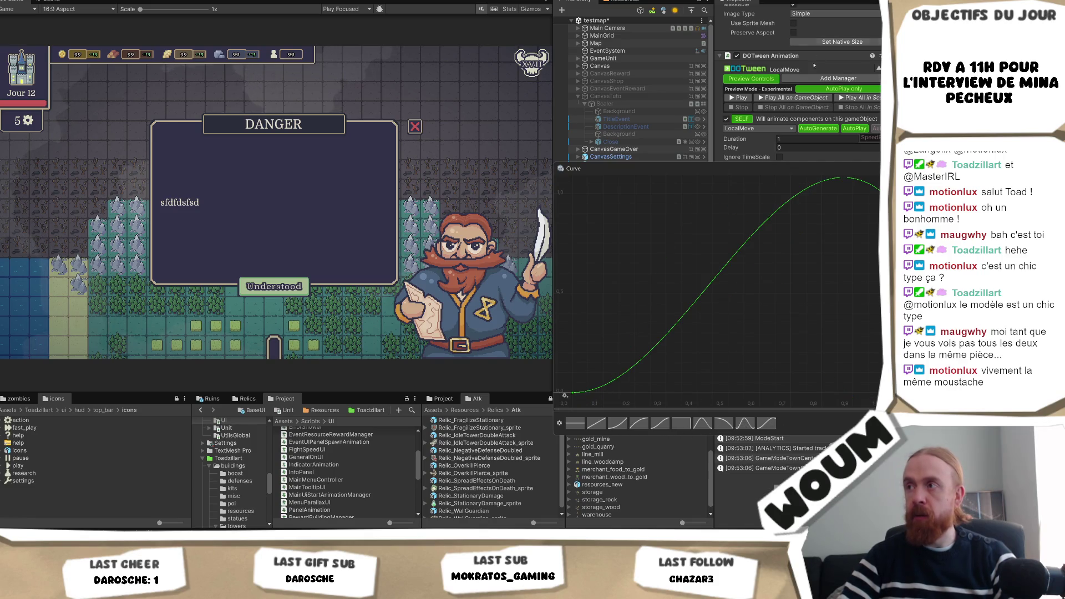
left_click(738, 97)
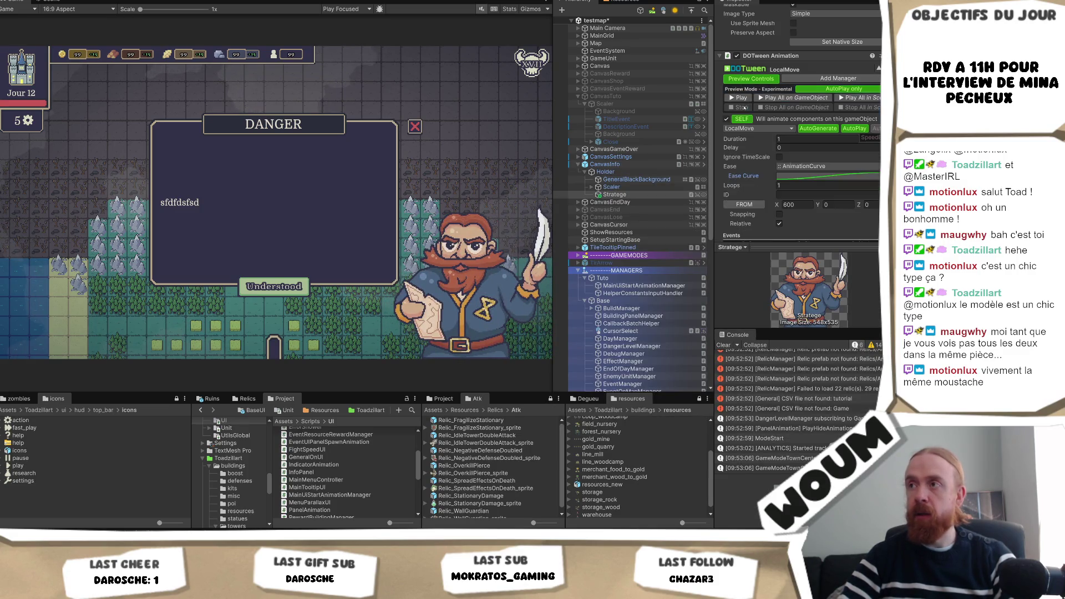
left_click(743, 98)
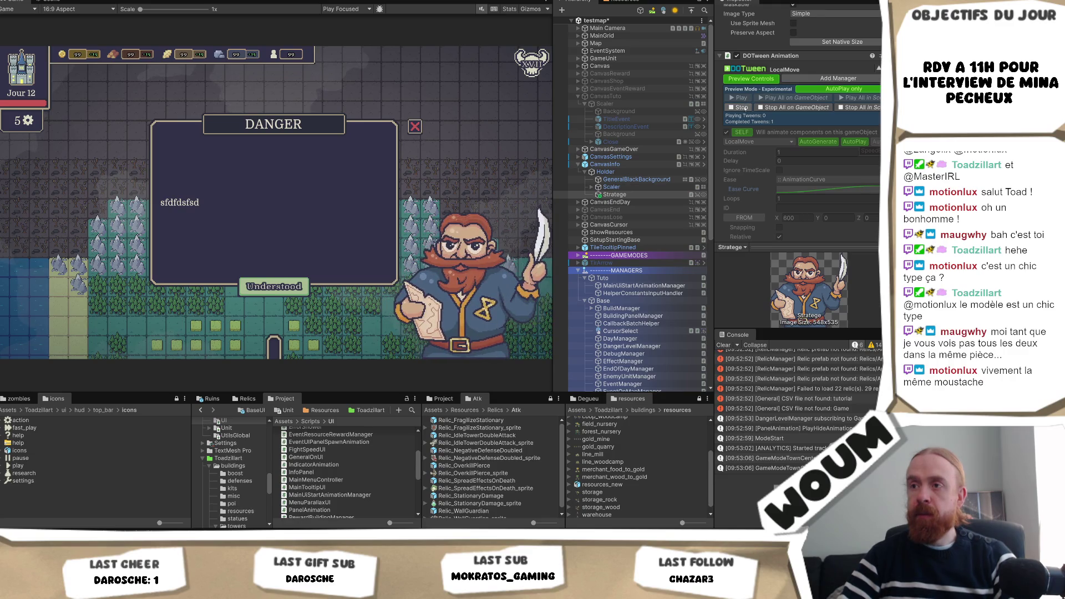
type("0")
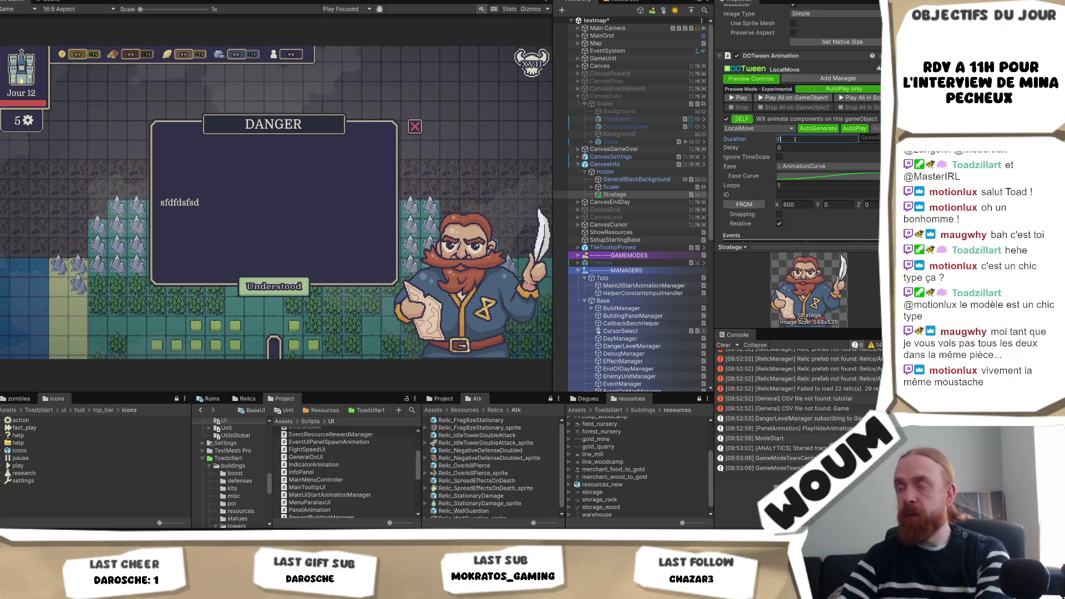
type(".5")
left_click(740, 97)
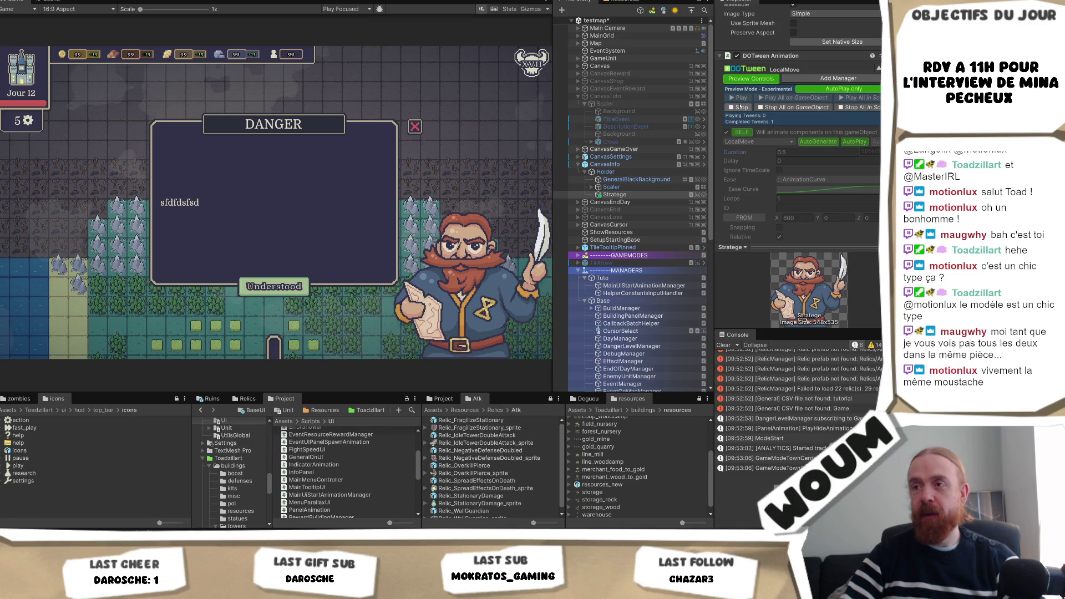
Stop the preview, commit the 0.5 s duration, run the game, and compare against the reference image.
left_click(741, 107)
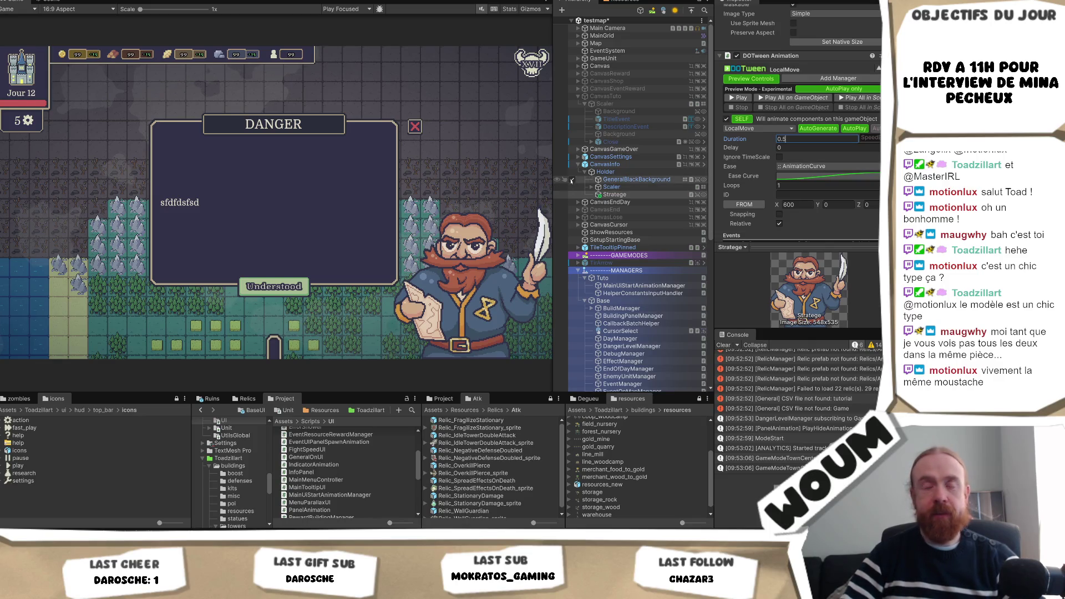
key("Return")
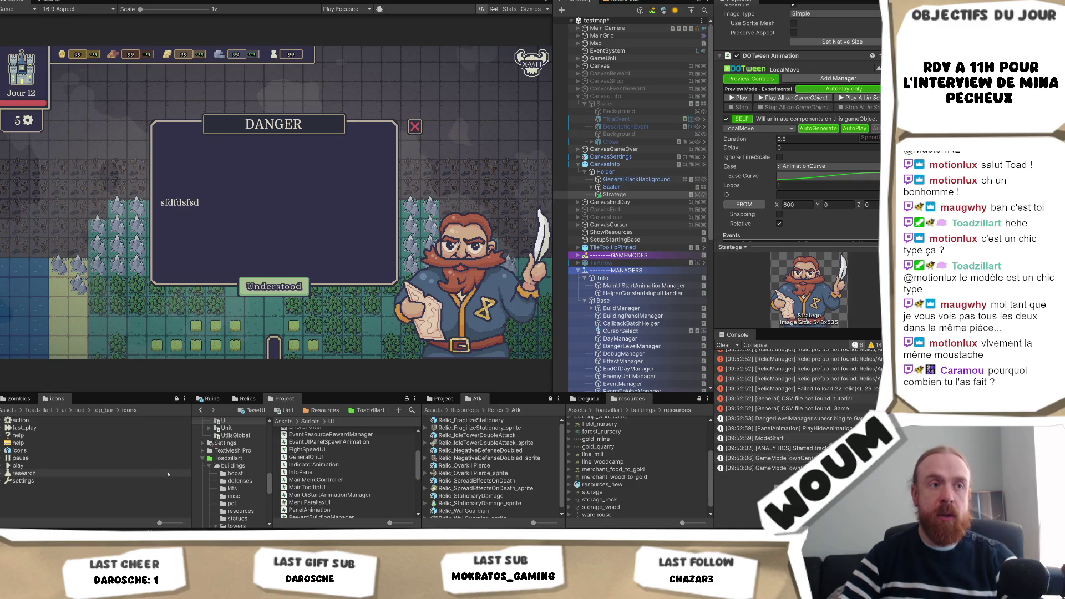
key("ctrl+p")
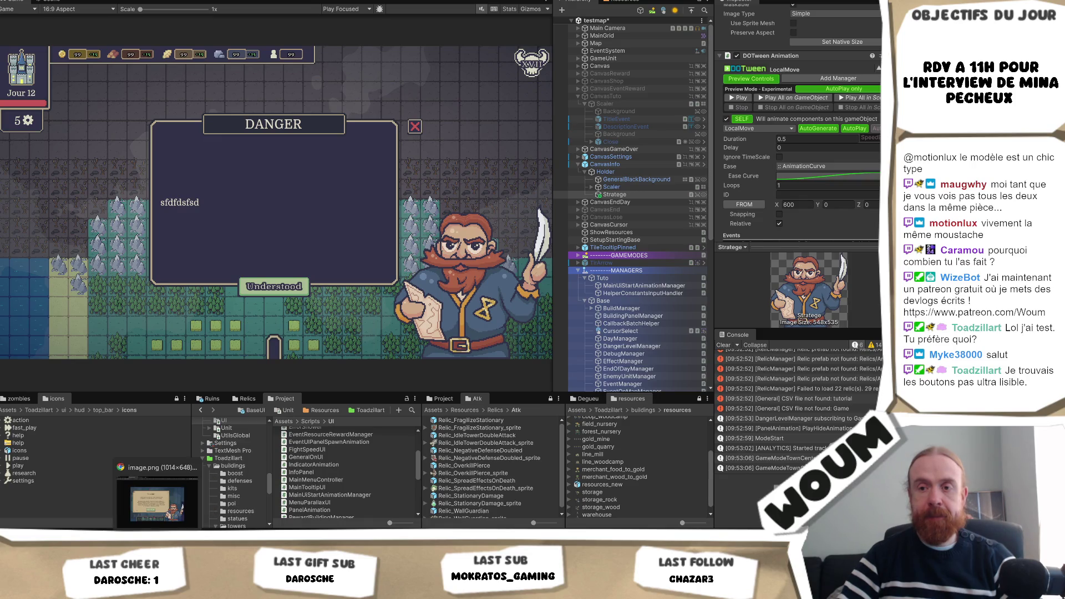
left_click(167, 521)
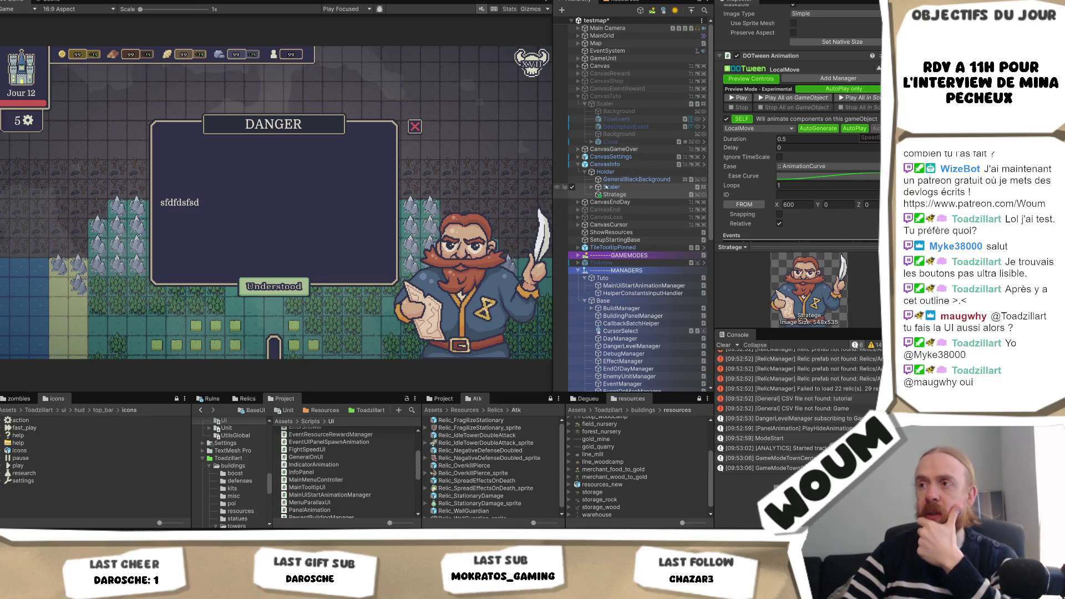
Expand Scaler in the Hierarchy and review the Title text object's Inspector settings.
left_click(591, 187)
left_click(633, 232)
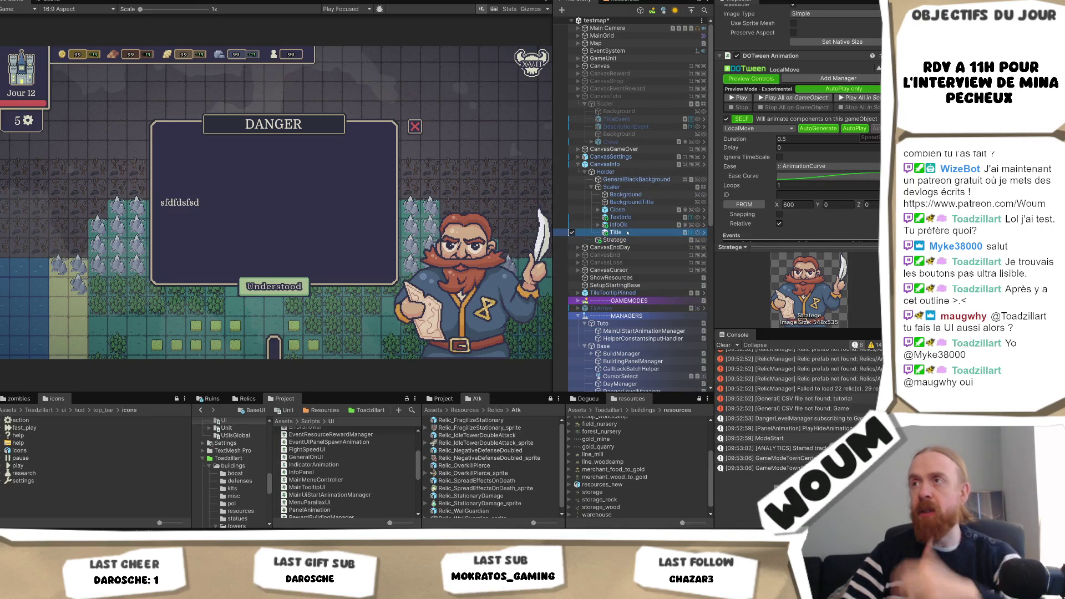
scroll(839, 205, "down", 6)
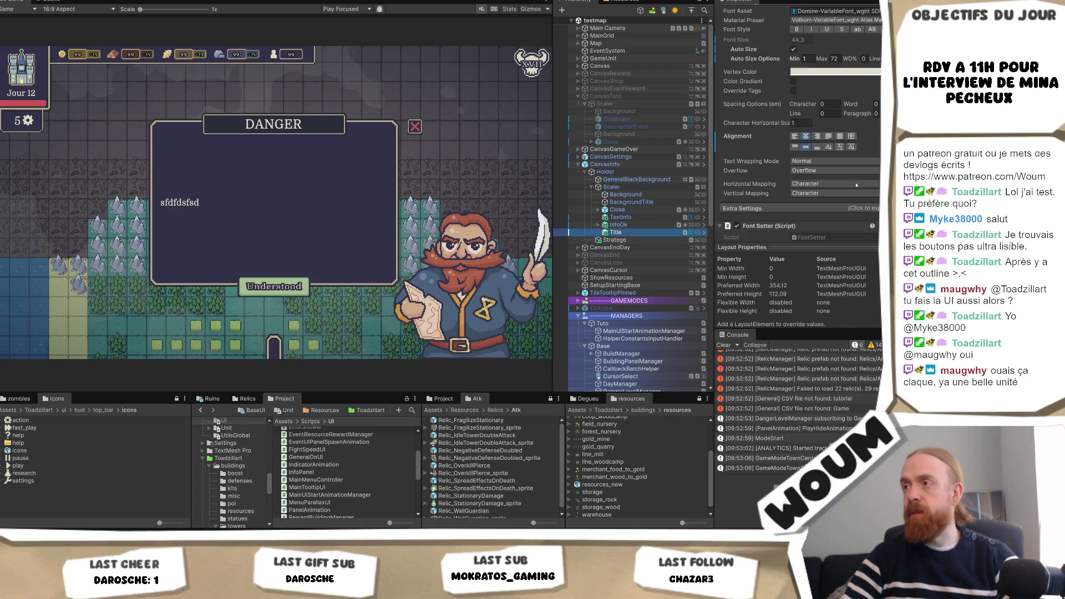
scroll(813, 222, "down", 2)
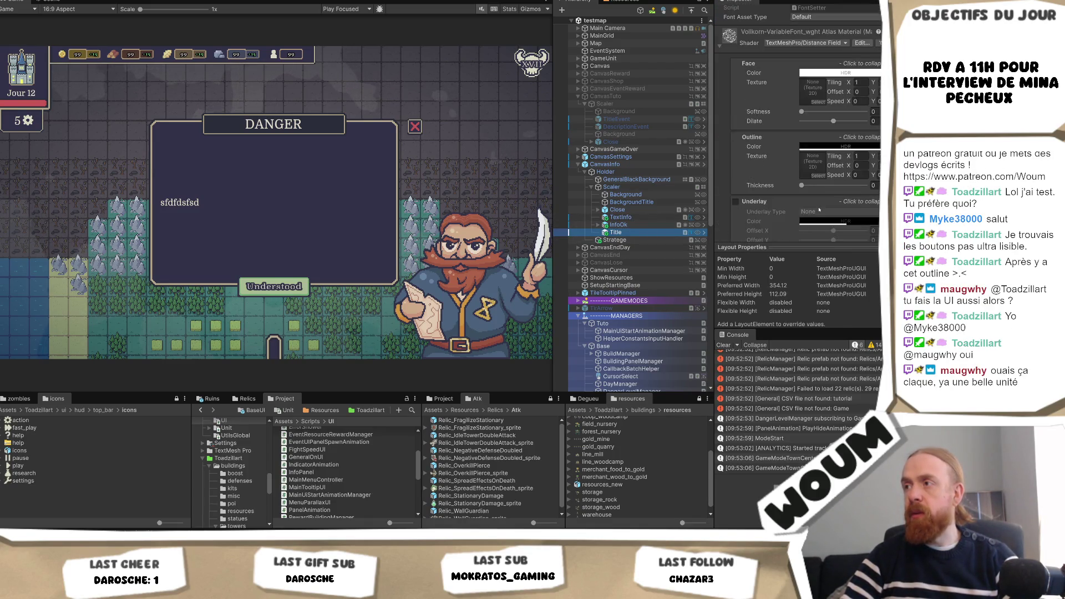
scroll(828, 204, "down", 1)
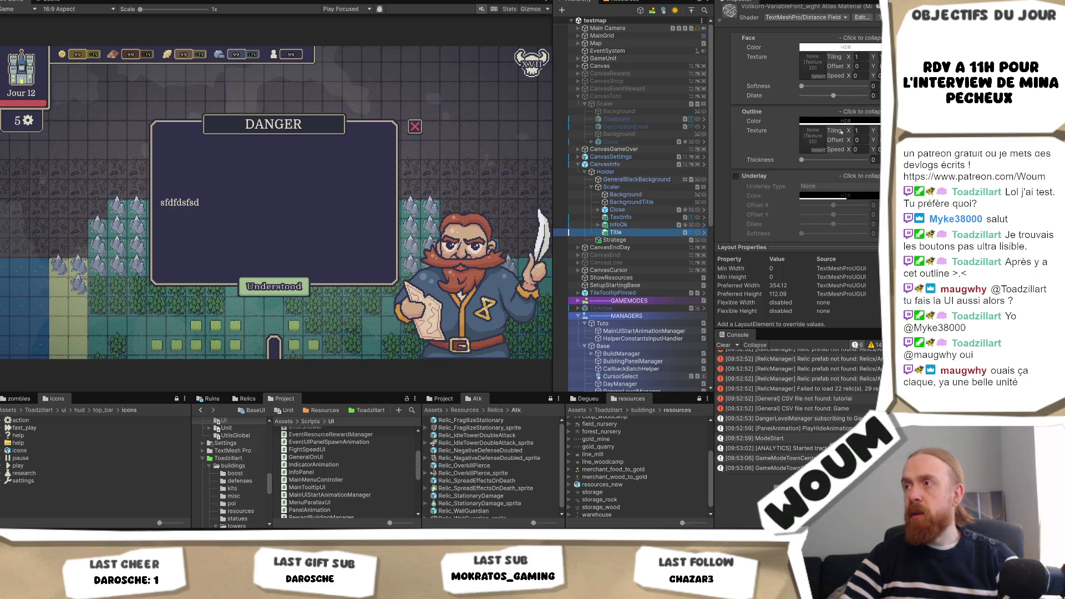
scroll(841, 131, "up", 2)
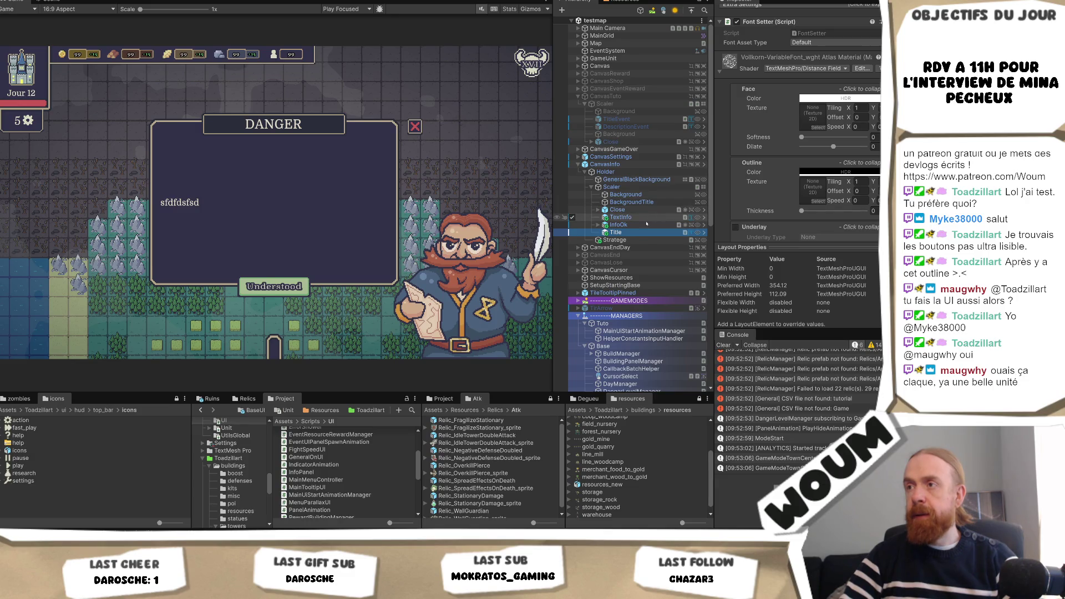
Select TextInfo to show its font and material settings.
left_click(648, 217)
scroll(848, 131, "up", 2)
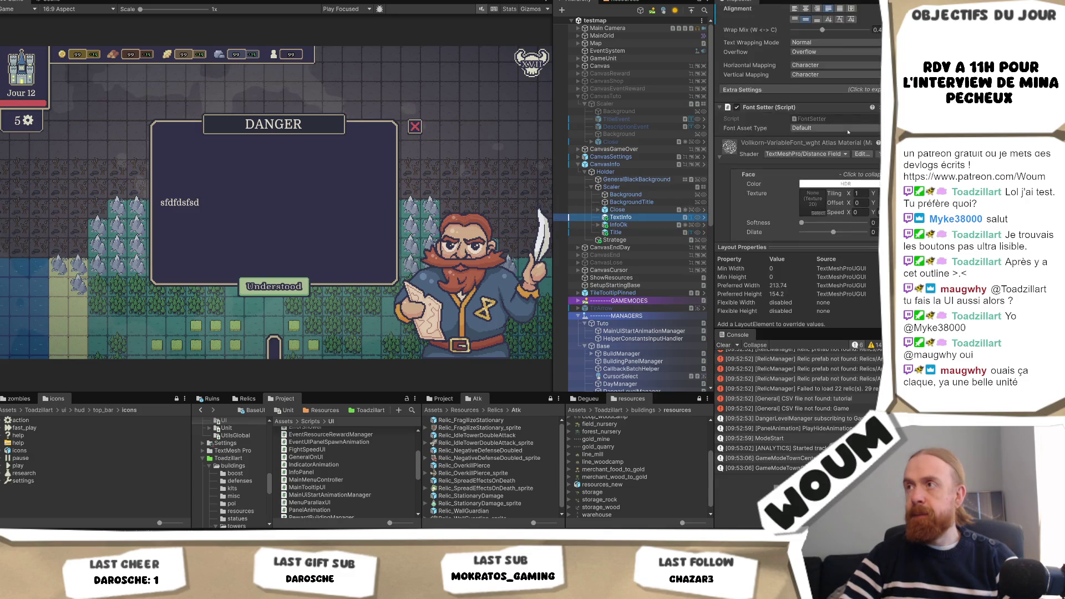
scroll(847, 131, "up", 5)
Open the UiTextBase_NO_Translate prefab for editing and browse its Inspector.
left_click(875, 50)
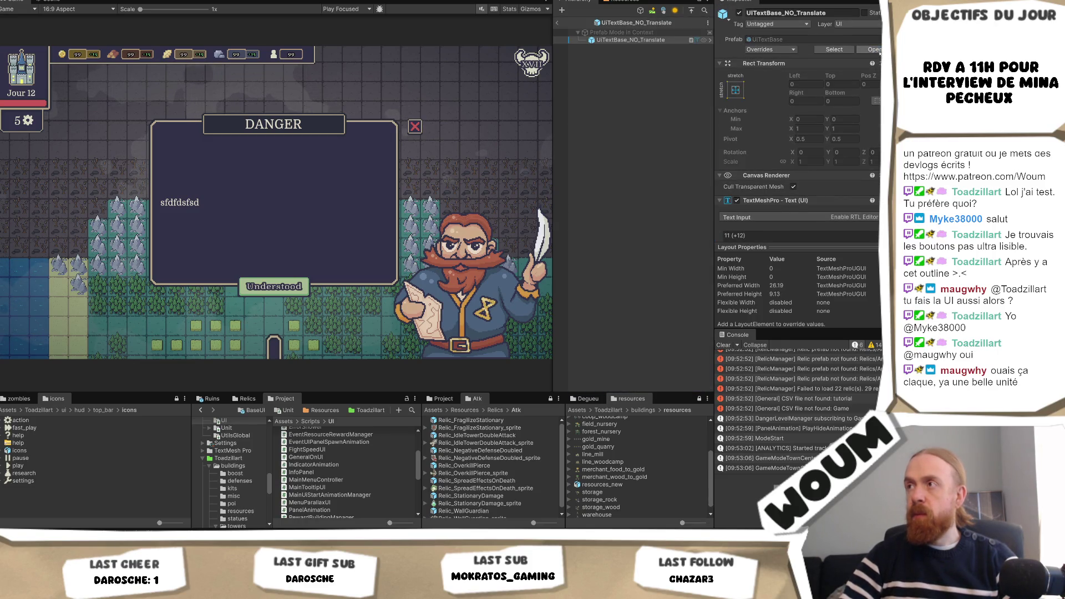
scroll(795, 181, "down", 10)
scroll(794, 181, "down", 8)
scroll(824, 204, "up", 10)
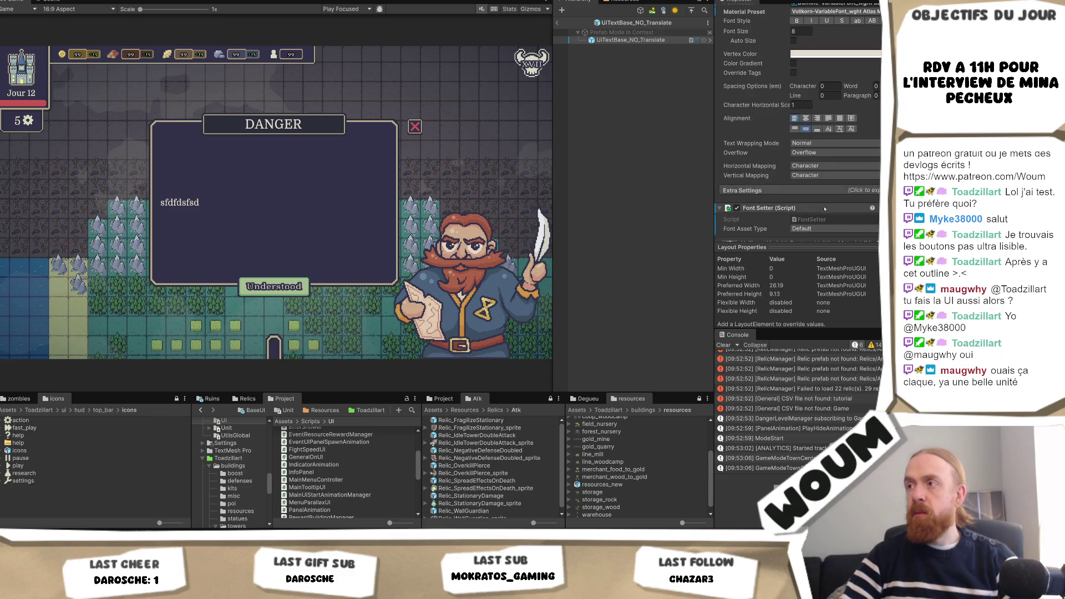
scroll(824, 208, "down", 2)
scroll(828, 208, "up", 8)
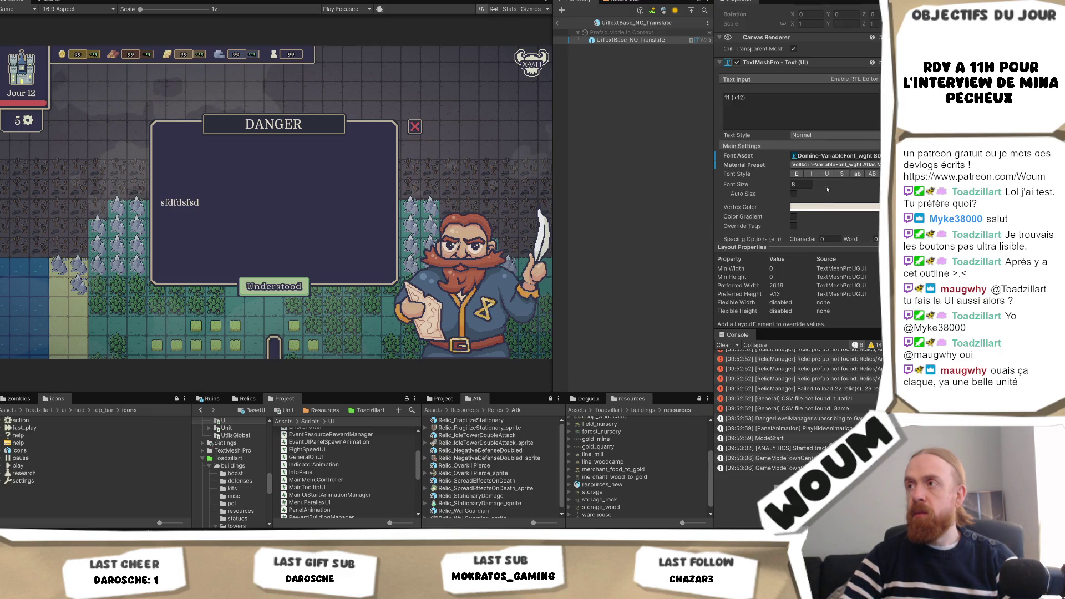
Inspect the Domine SDF Resource and Domine-VariableFont_wght font assets, then reselect the prefab root.
left_click(826, 157)
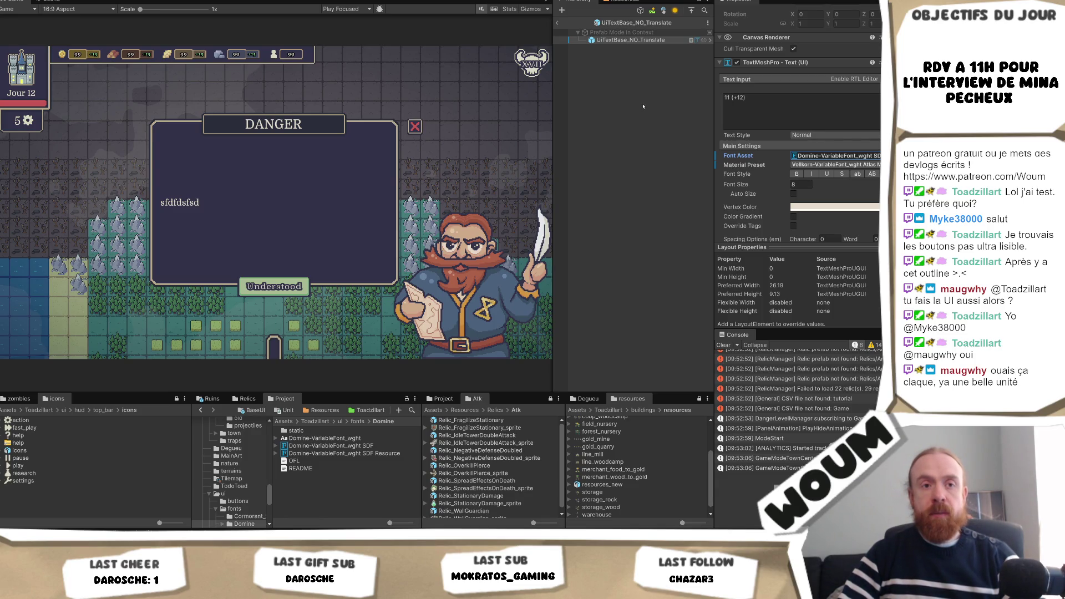
scroll(846, 200, "down", 10)
scroll(832, 166, "down", 2)
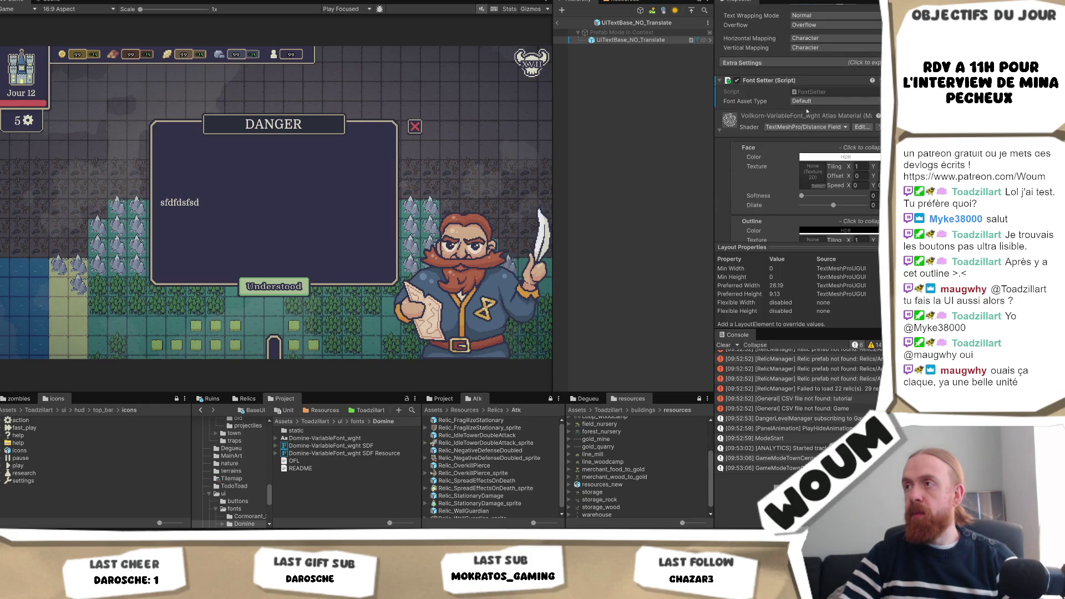
left_click(812, 101)
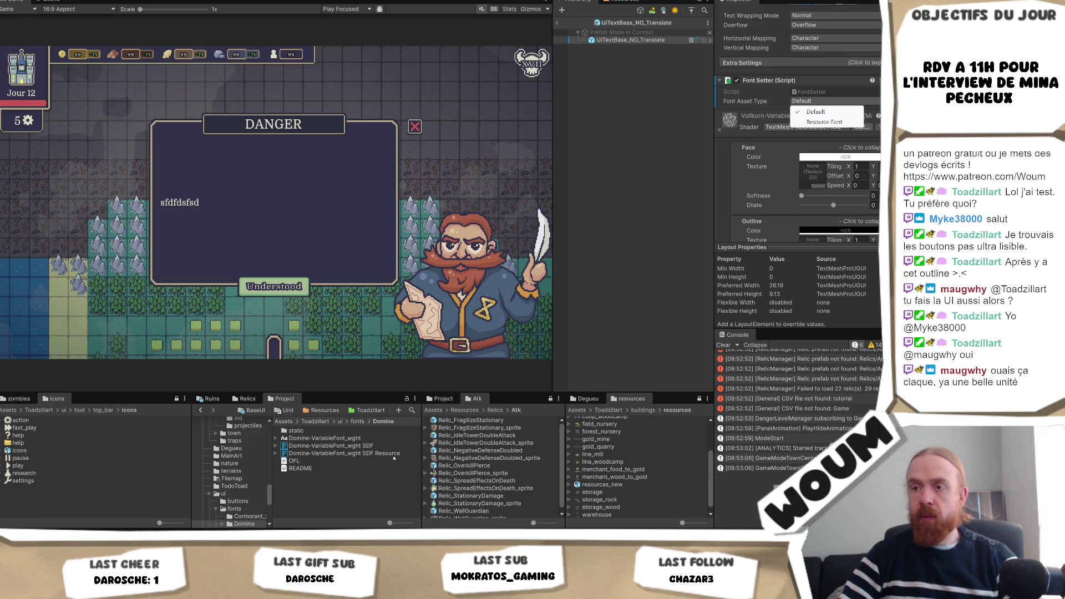
left_click(383, 453)
scroll(779, 229, "up", 3)
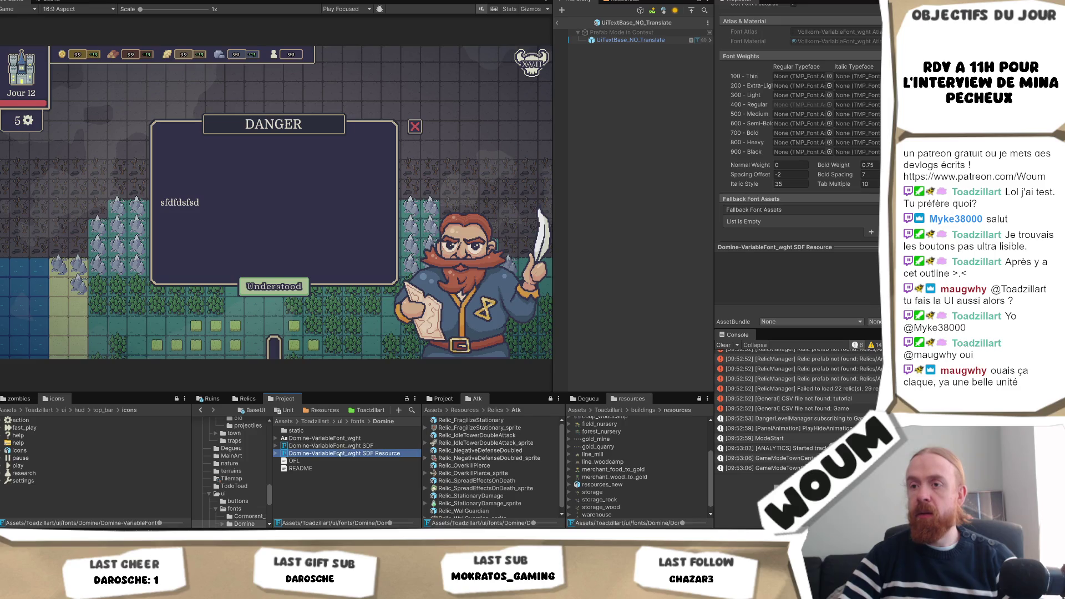
left_click(333, 431)
left_click(347, 439)
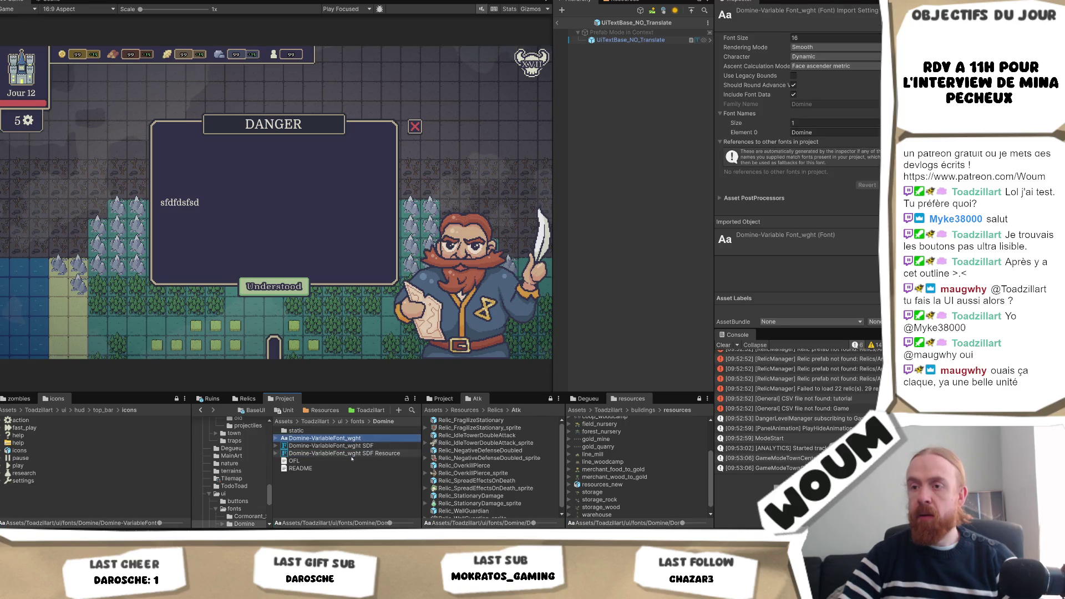
left_click(357, 454)
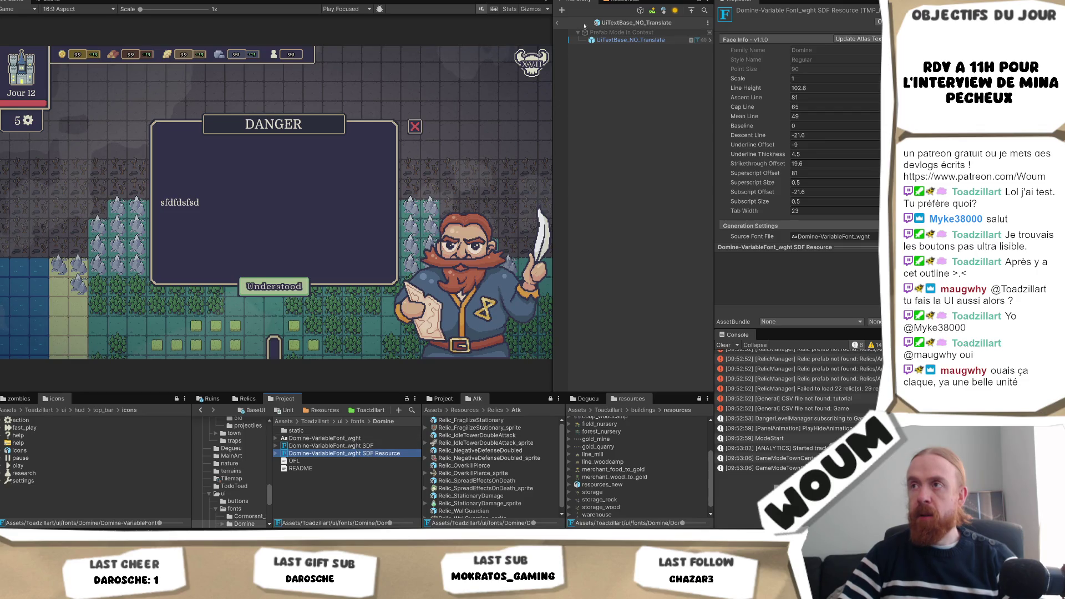
left_click(631, 40)
scroll(799, 166, "down", 5)
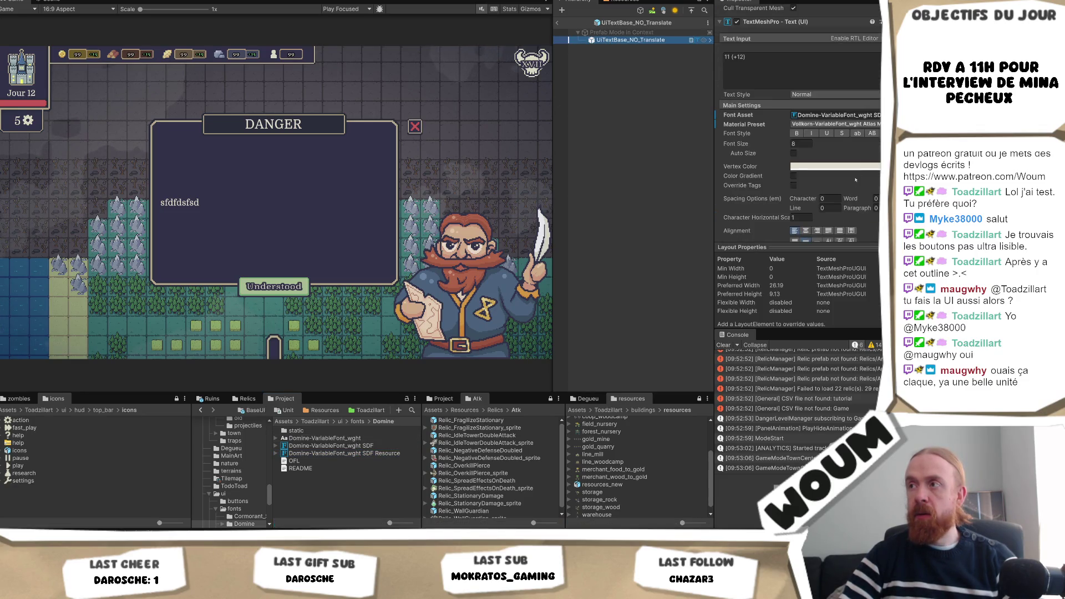
Switch the text to the other Domine font asset and set Outline Thickness to 0.1.
left_click(880, 115)
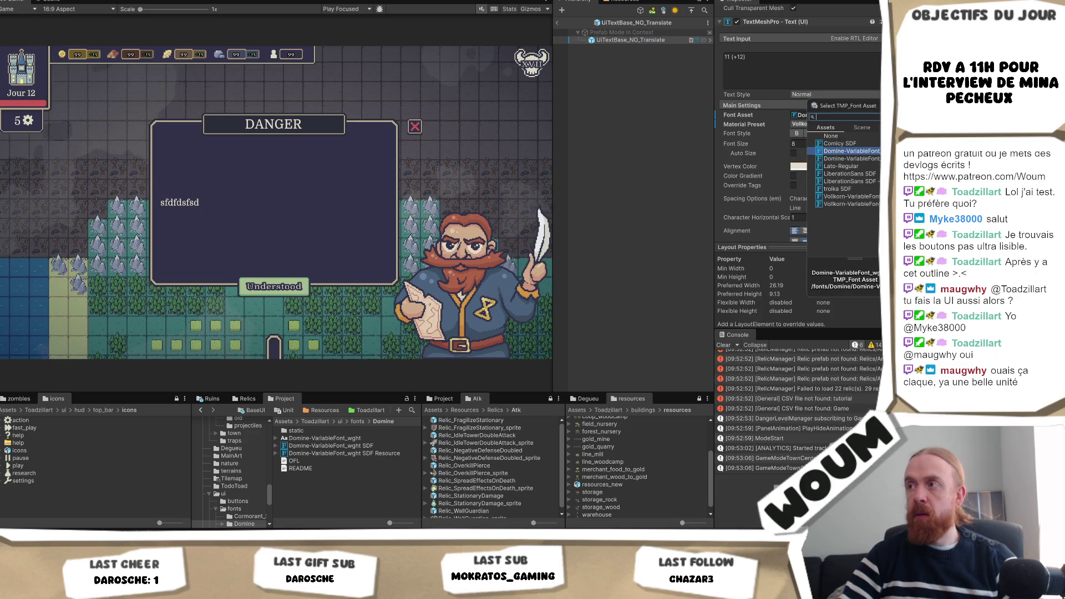
left_click(863, 160)
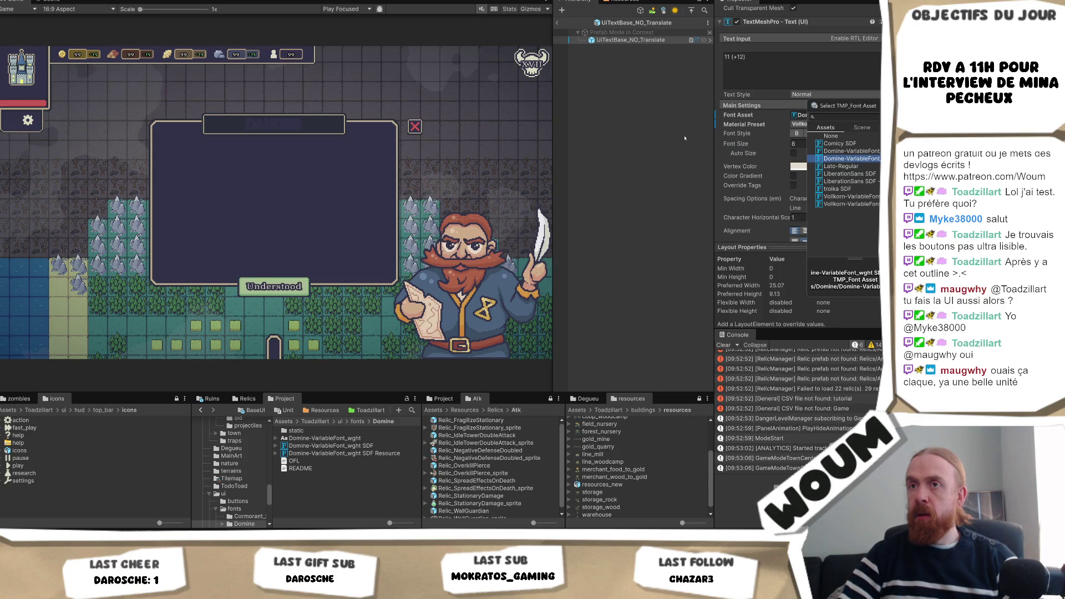
left_click(662, 41)
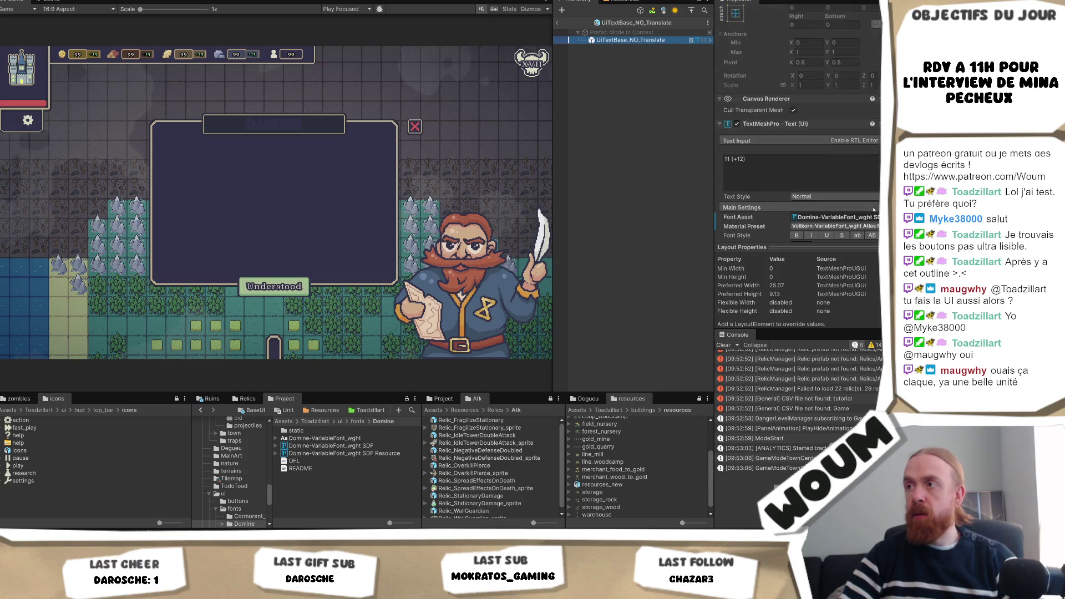
scroll(833, 189, "down", 3)
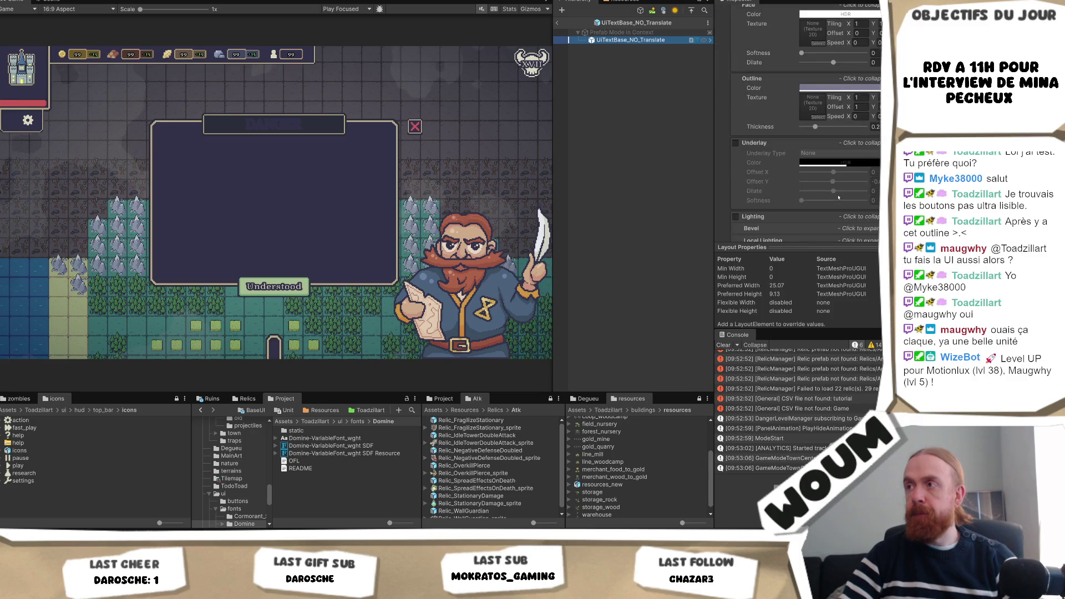
scroll(834, 189, "up", 2)
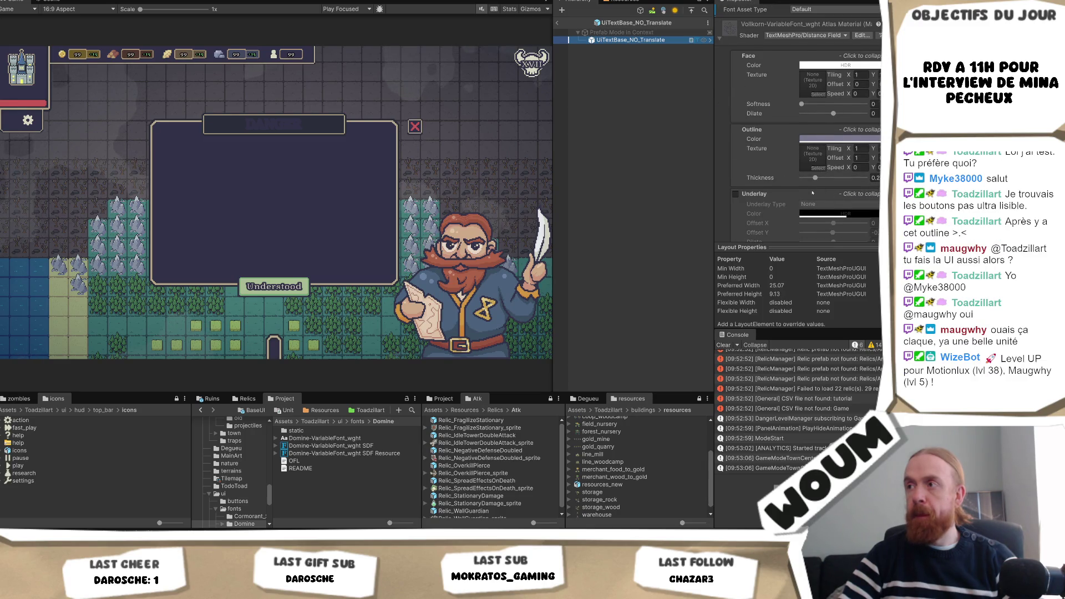
type("0")
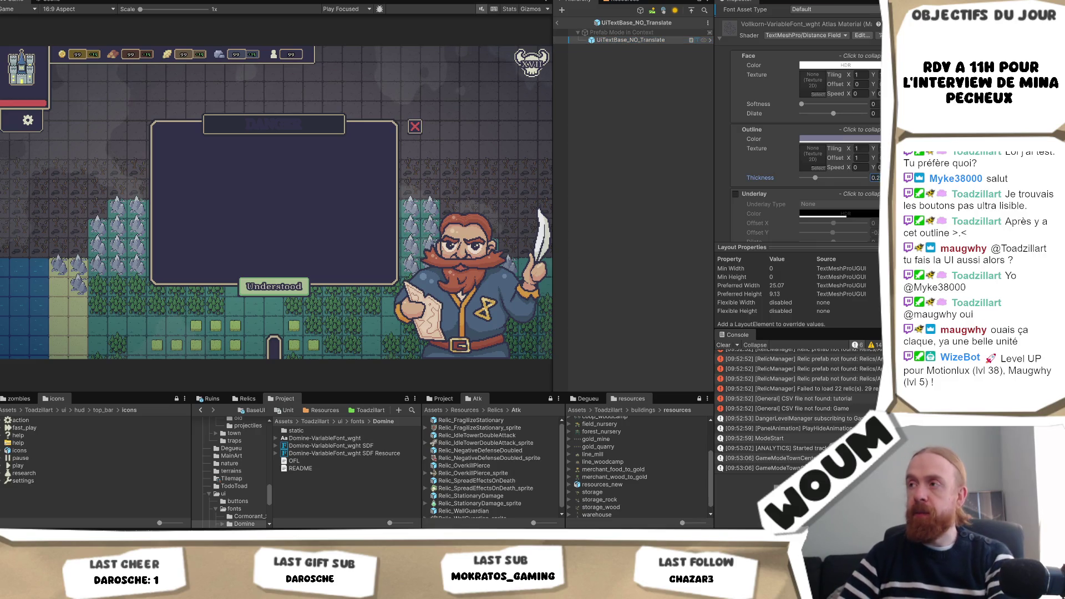
type(".1")
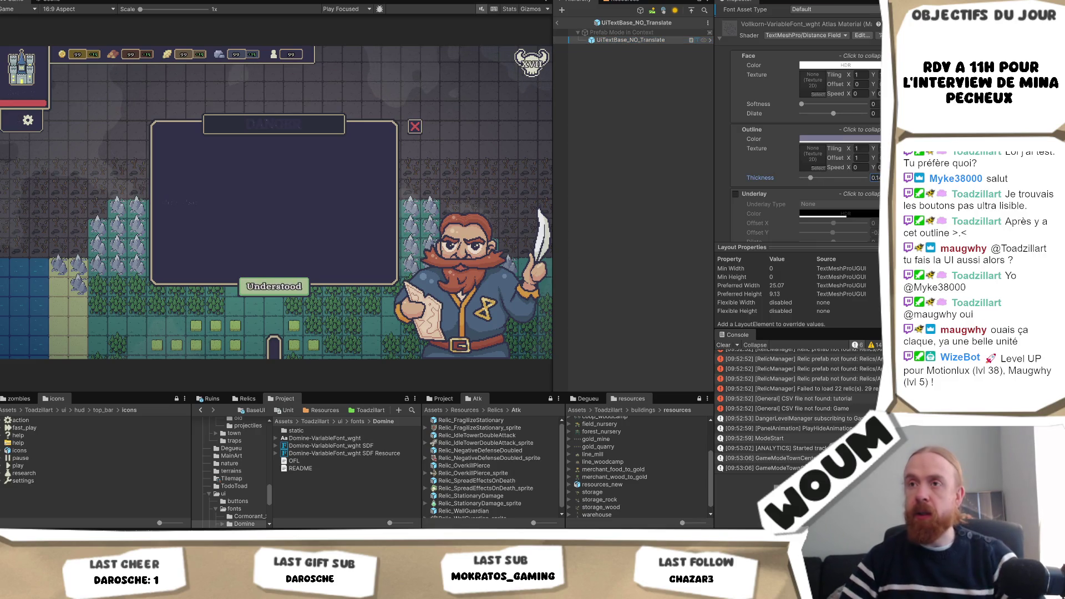
scroll(800, 78, "up", 10)
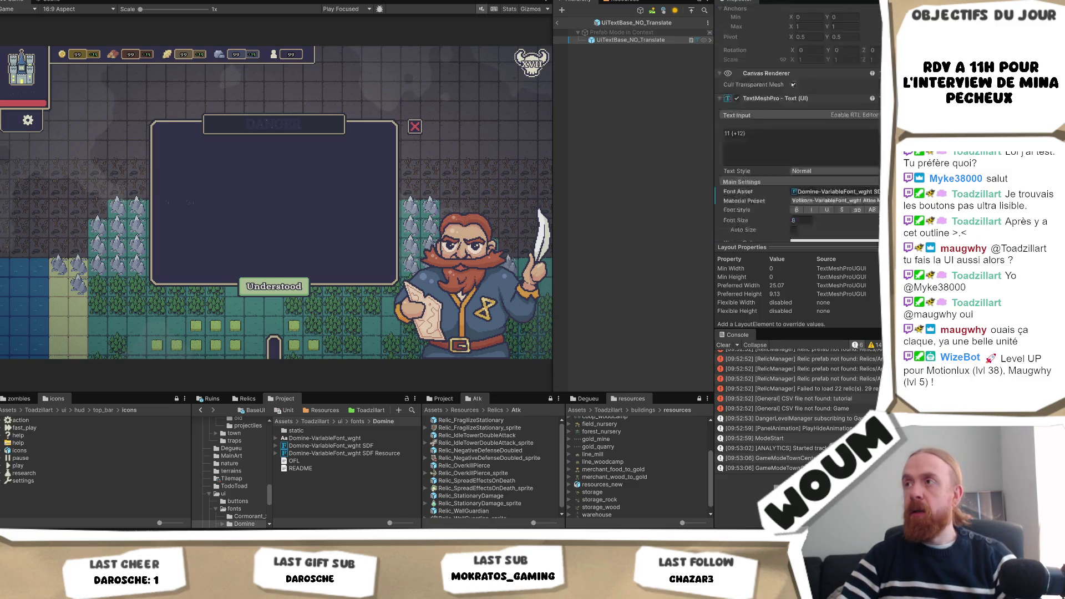
scroll(799, 80, "down", 5)
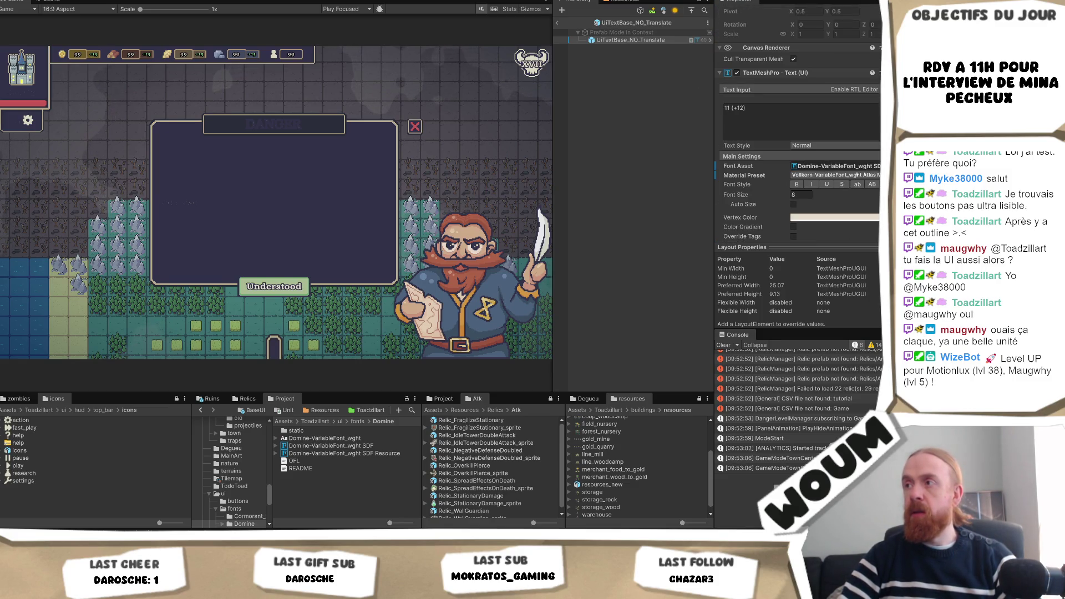
Assign the Domine font asset to the base text prefab's Font Asset field.
left_click(877, 166)
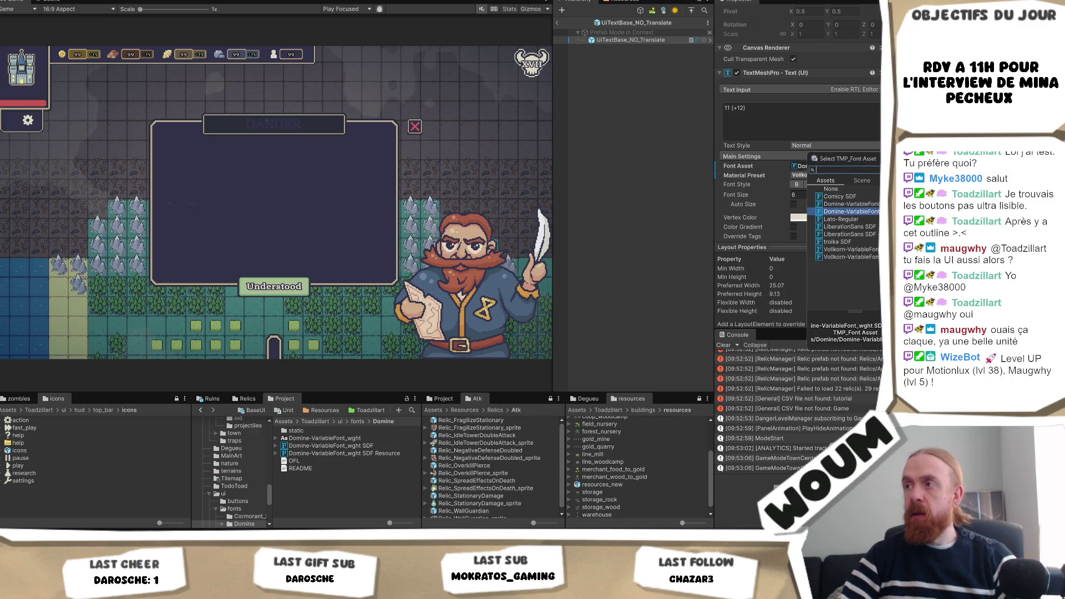
left_click(849, 203)
double_click(851, 212)
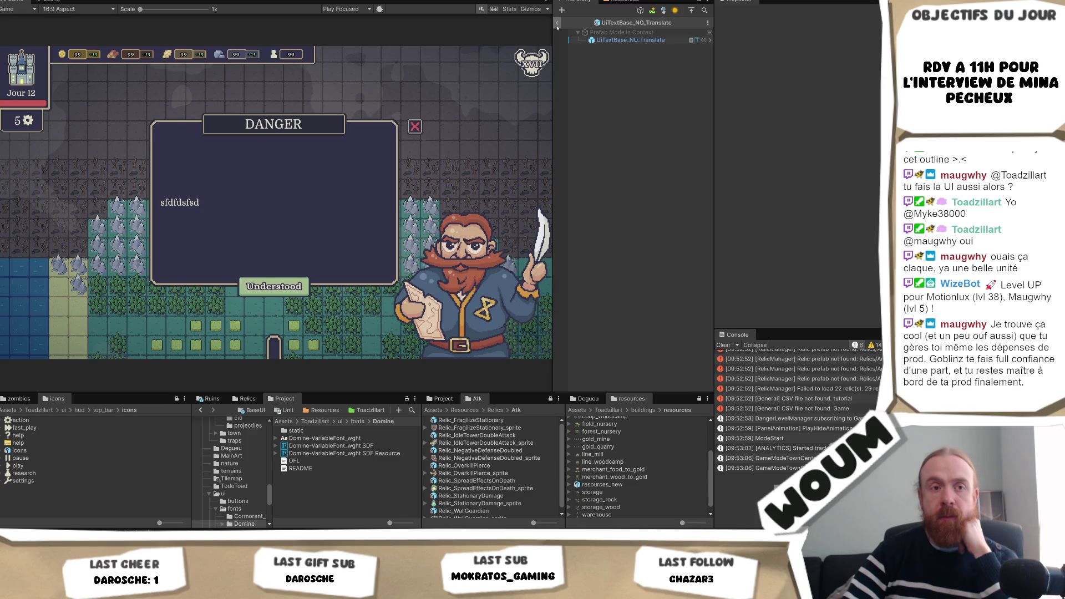
Exit Prefab Mode back to the testmap scene to view the DANGER info panel.
left_click(557, 24)
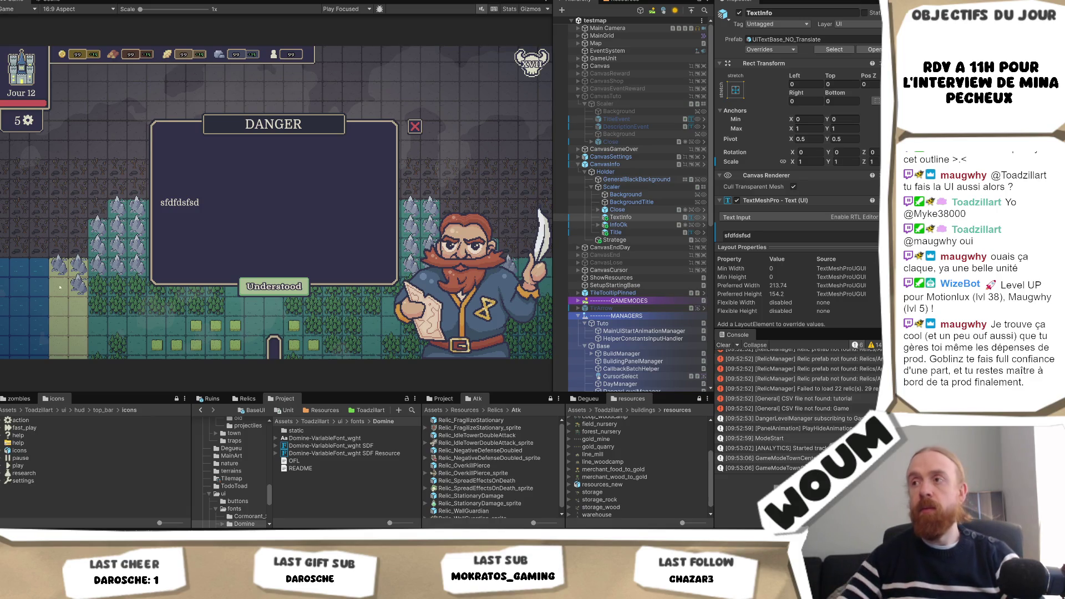
Review Scaler's animation and CanvasInfo's InfoPanel component, then open InfoPanel.cs in Visual Studio.
left_click(638, 187)
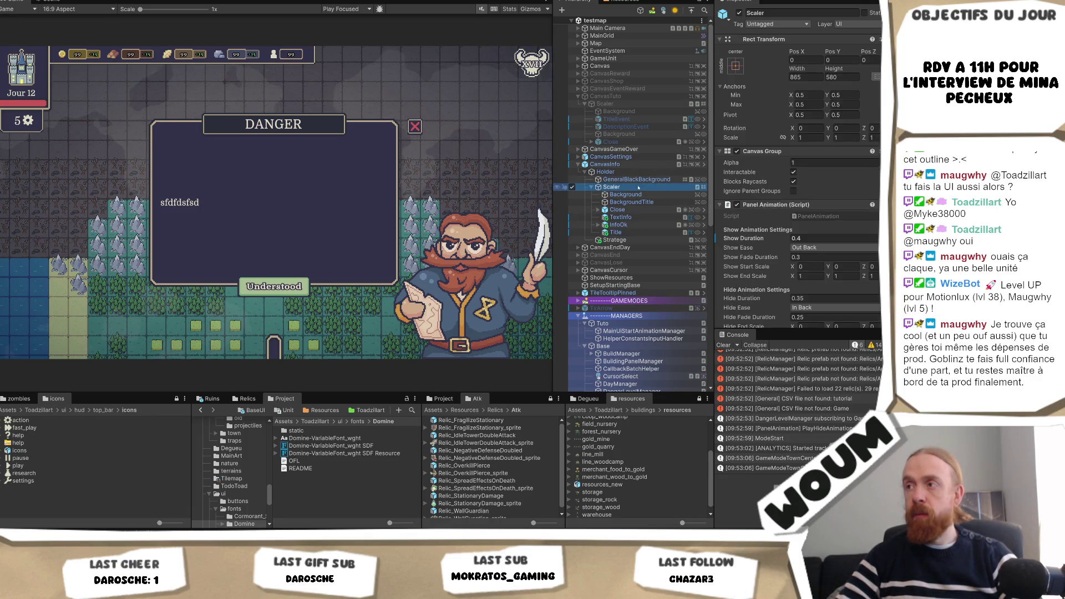
scroll(832, 222, "down", 3)
scroll(847, 245, "down", 3)
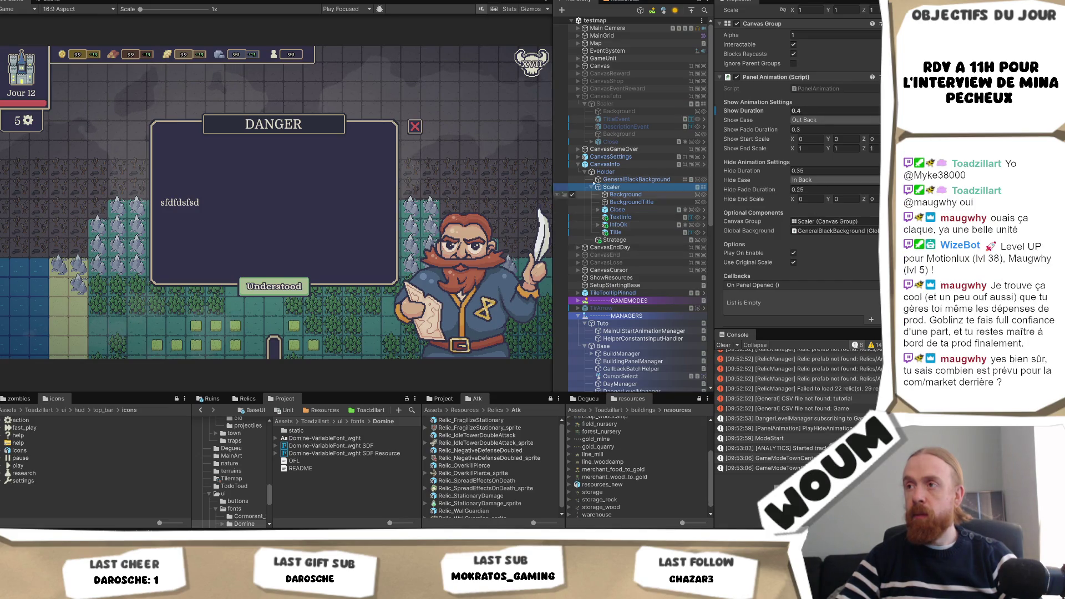
left_click(627, 165)
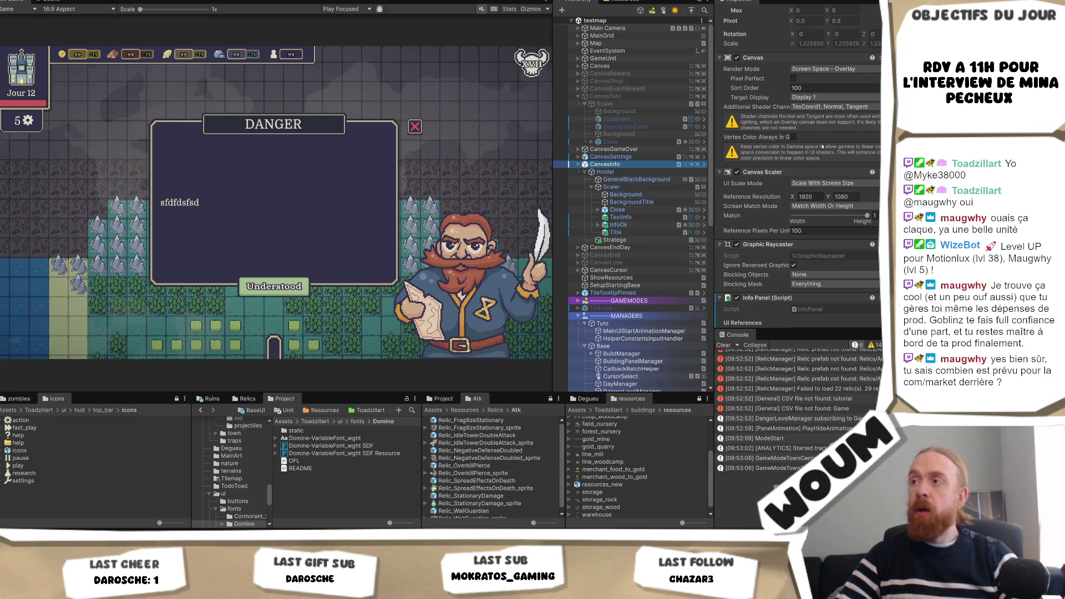
scroll(847, 208, "down", 3)
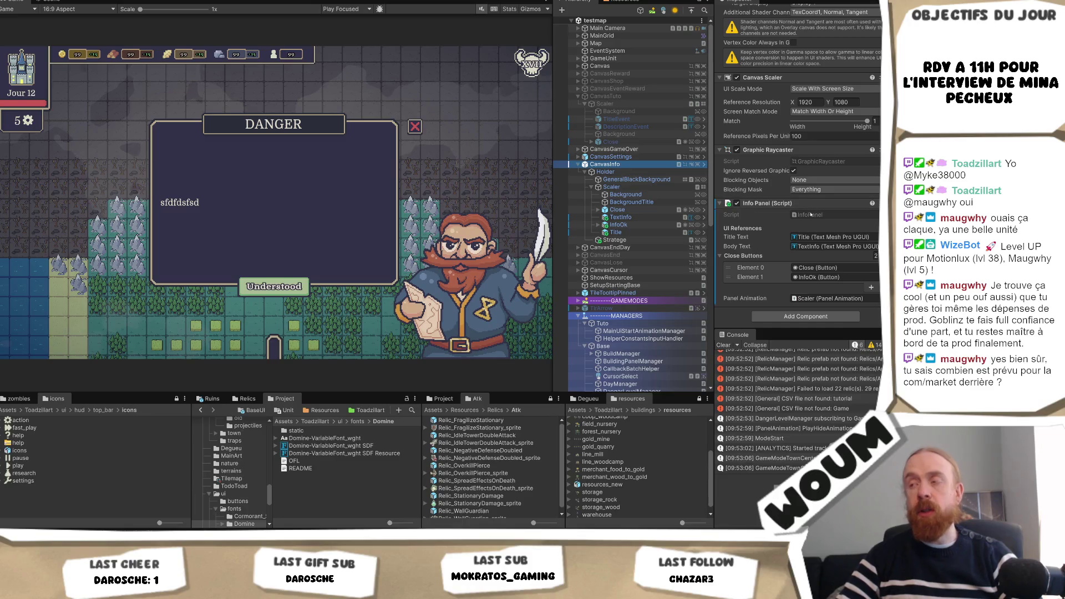
left_click(811, 215)
double_click(811, 215)
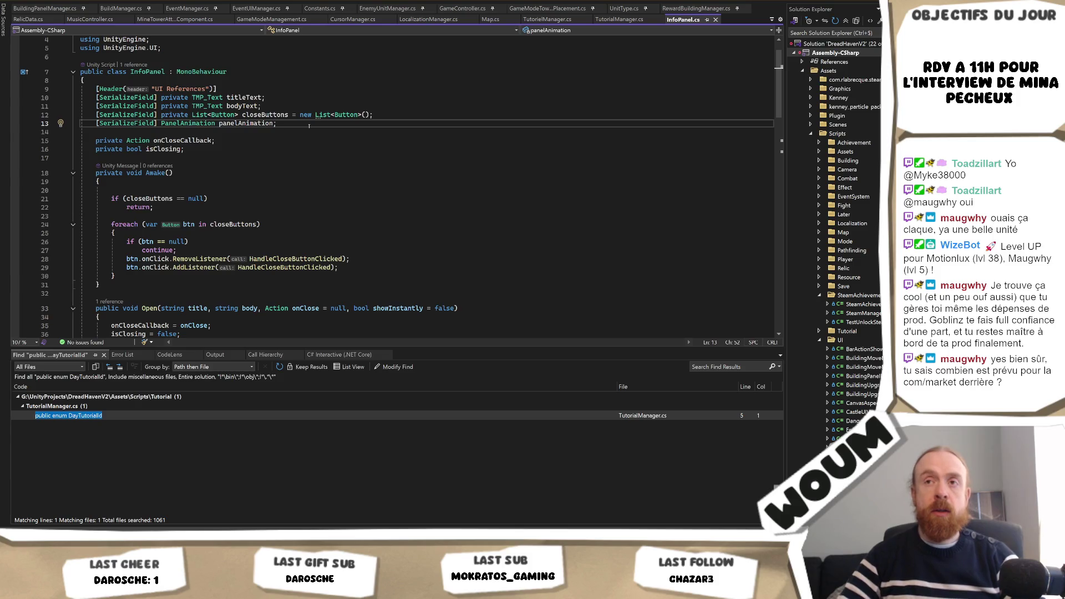
Duplicate the panelAnimation field line and change its type to DG.Tweening.DOTweenAnimation.
key("ctrl+d")
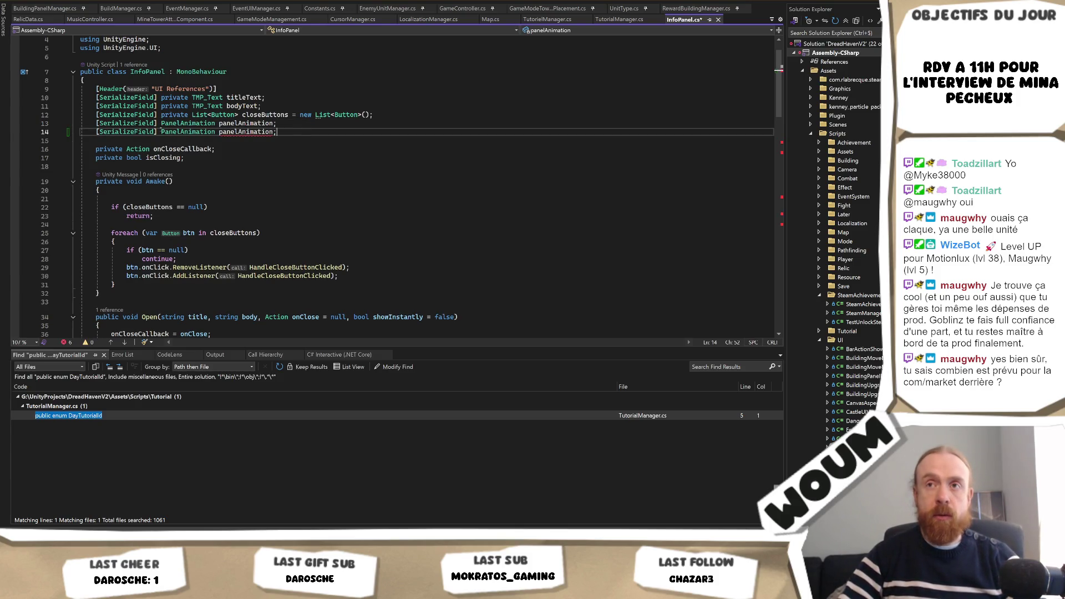
key("ctrl+shift+Left")
key("ctrl+shift+Left")
key("ctrl+shift+Left")
key("BackSpace")
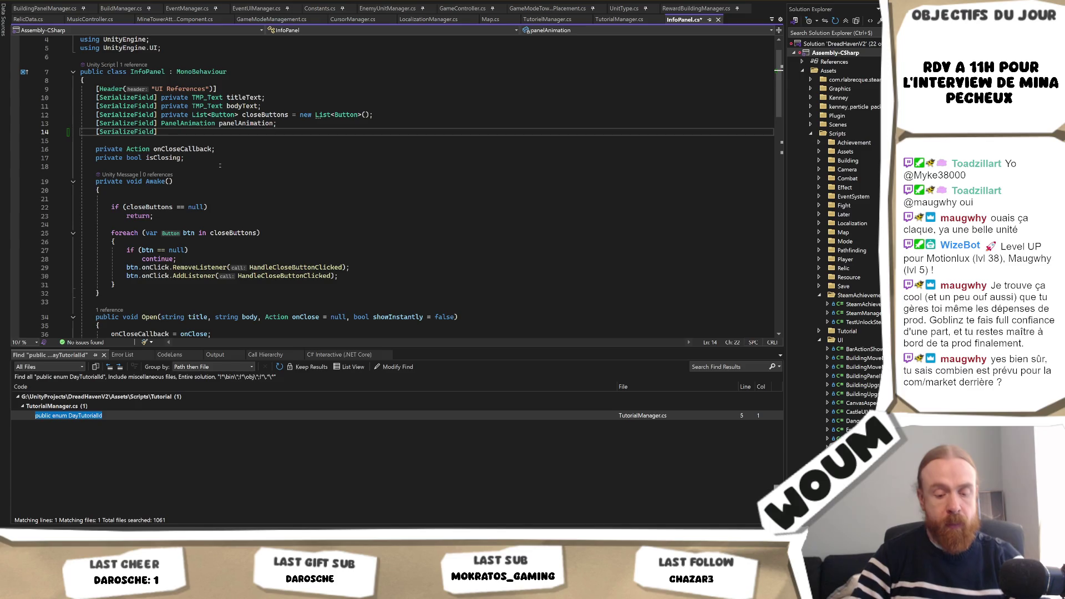
type("Dotw")
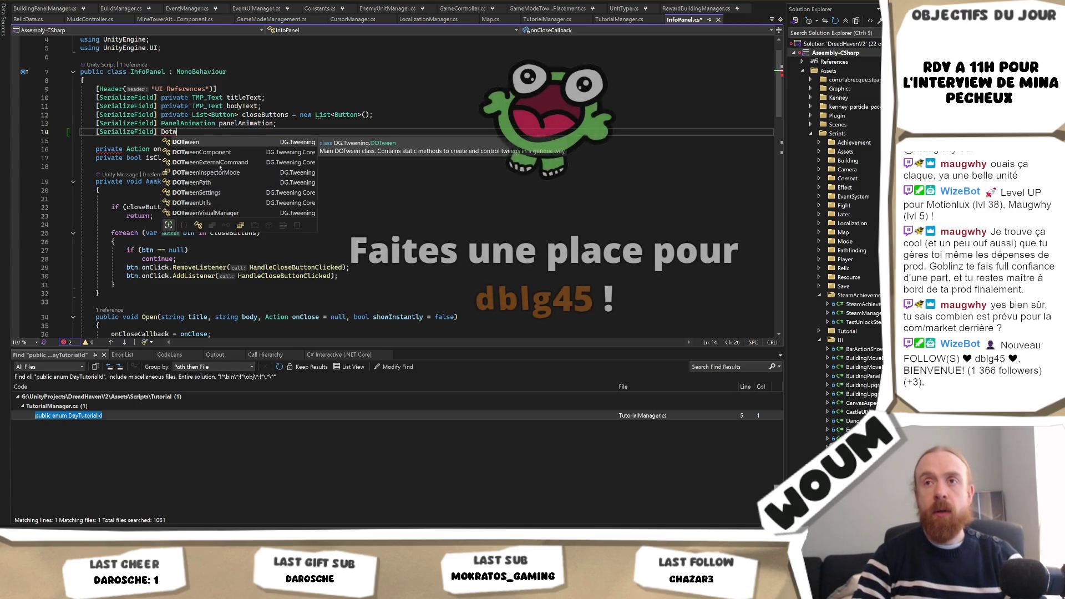
key("BackSpace")
key("BackSpace")
key("BackSpace")
type("G.")
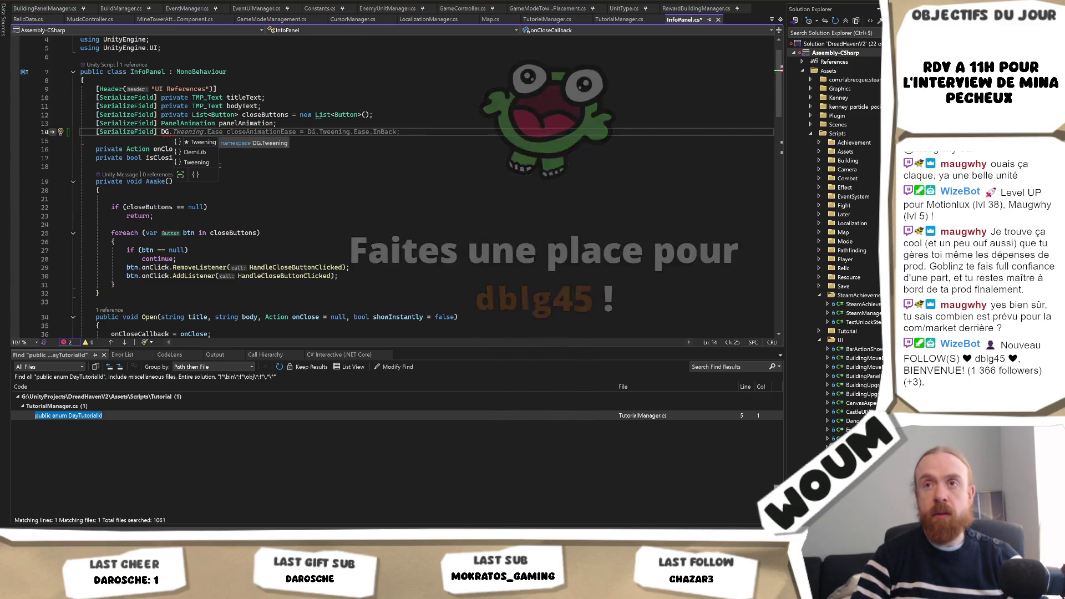
type(".")
key("BackSpace")
type("Tweening.")
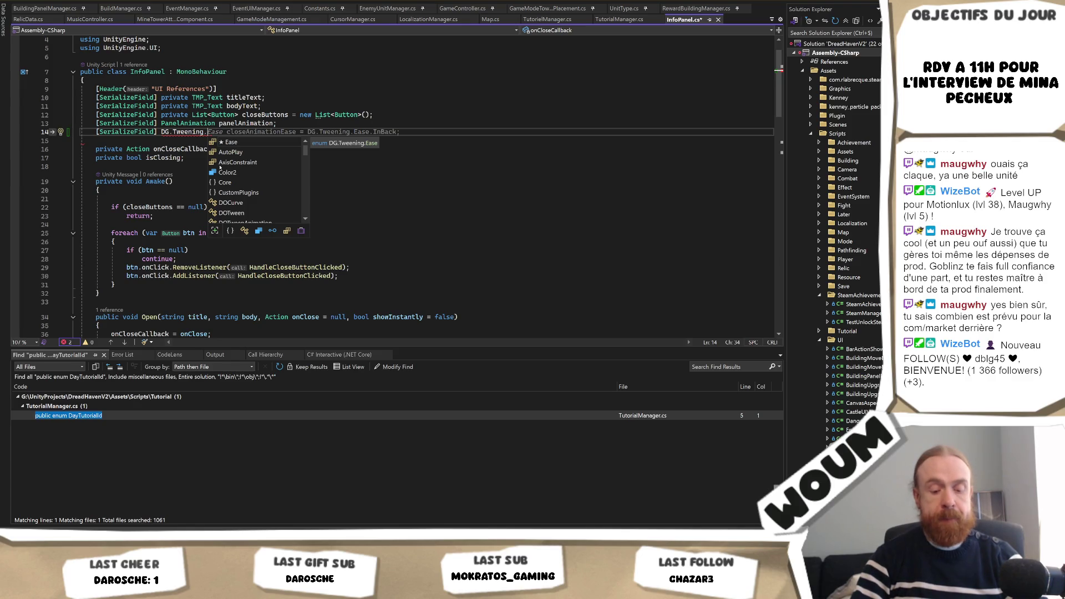
type("DOTweenAni")
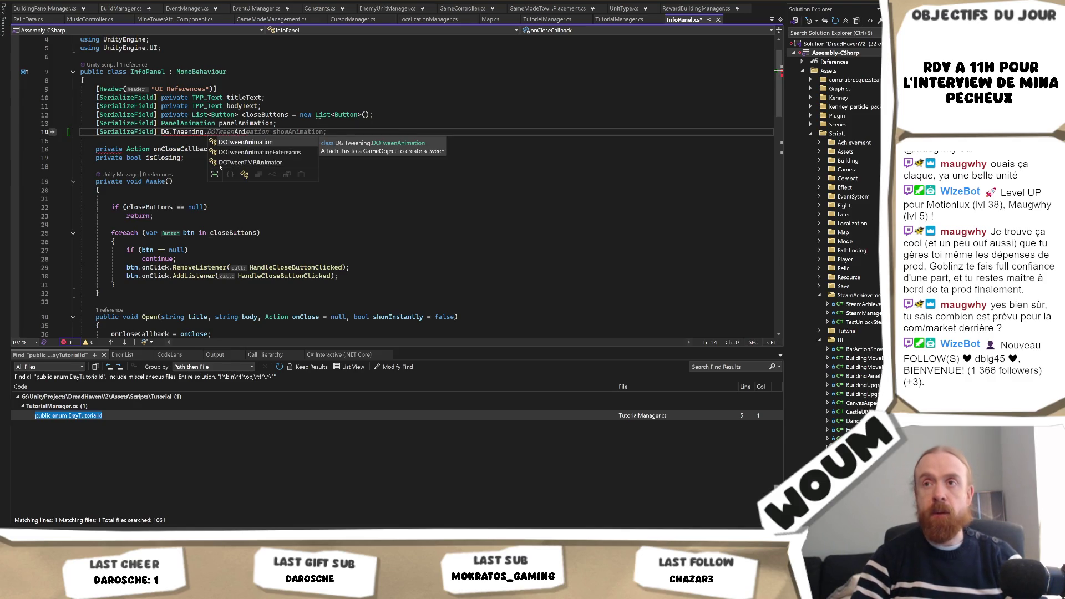
key("Tab")
key("Tab")
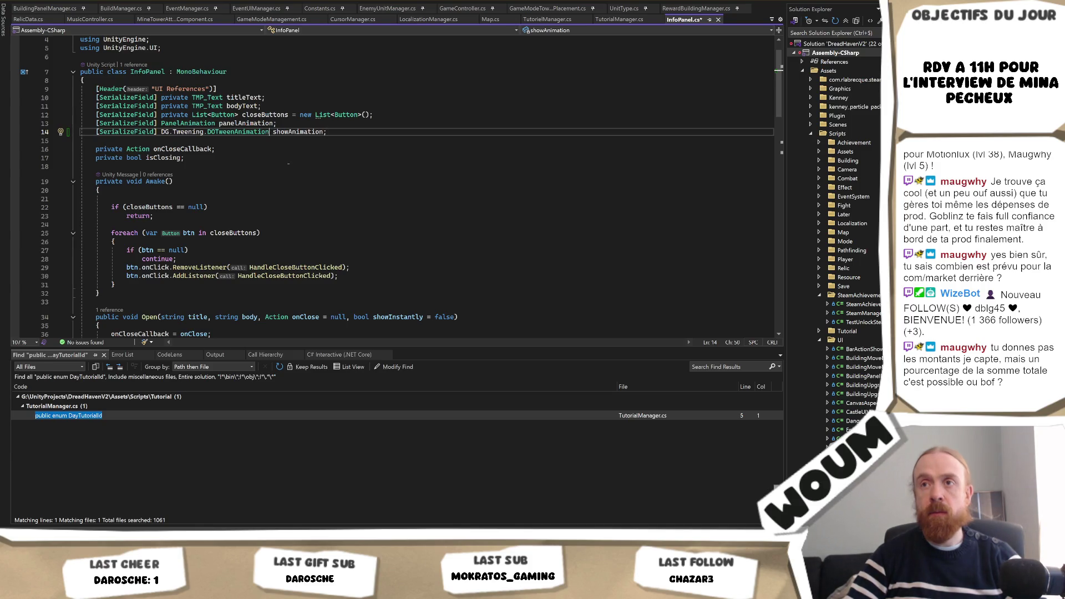
Make the new field an array and name it animations.
type("[]")
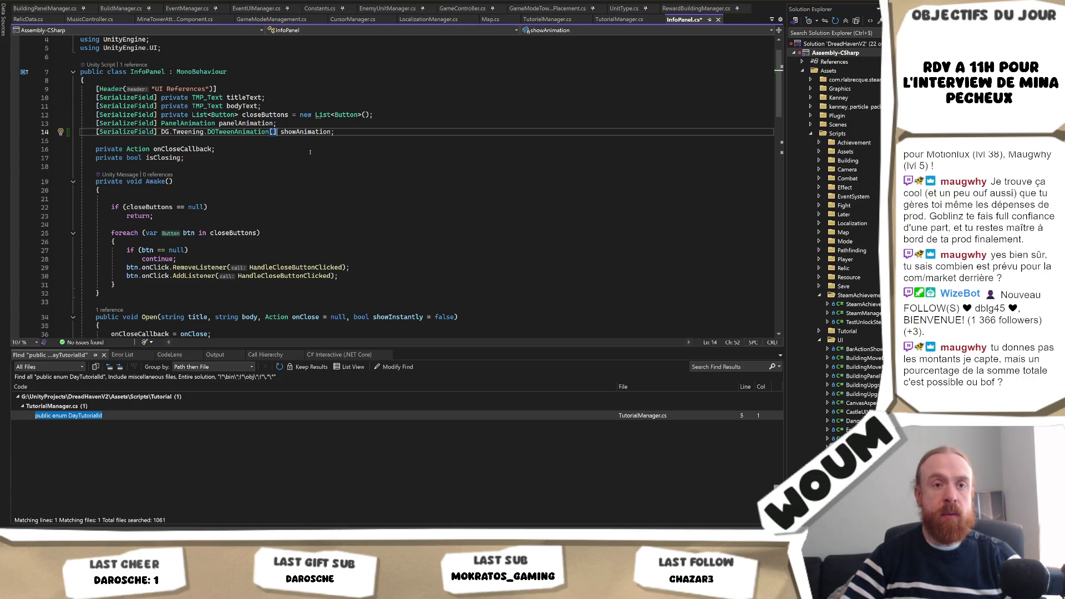
double_click(305, 132)
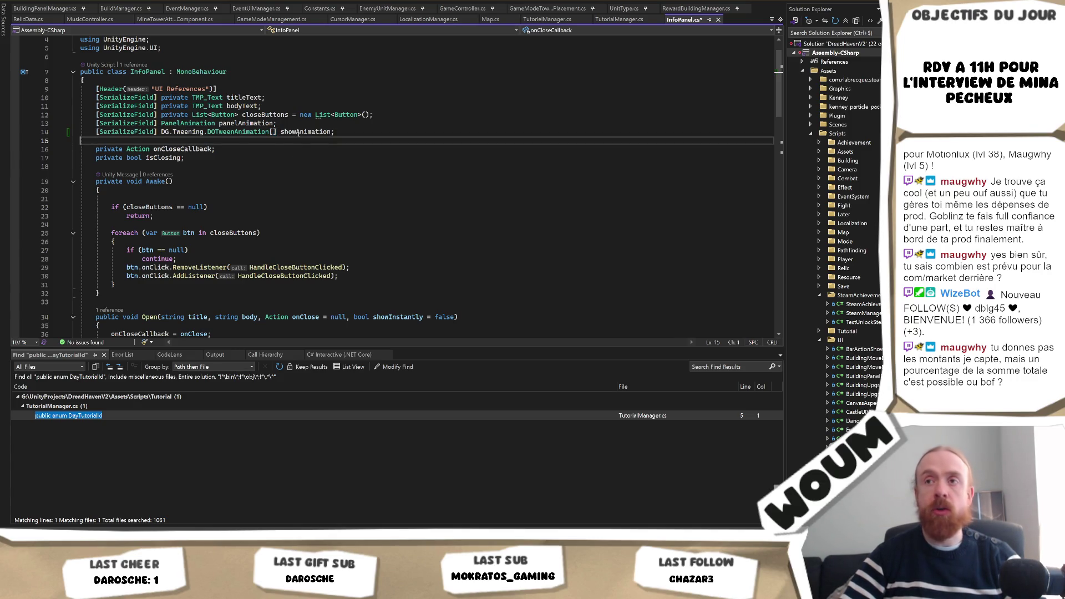
type("ani")
type("mations")
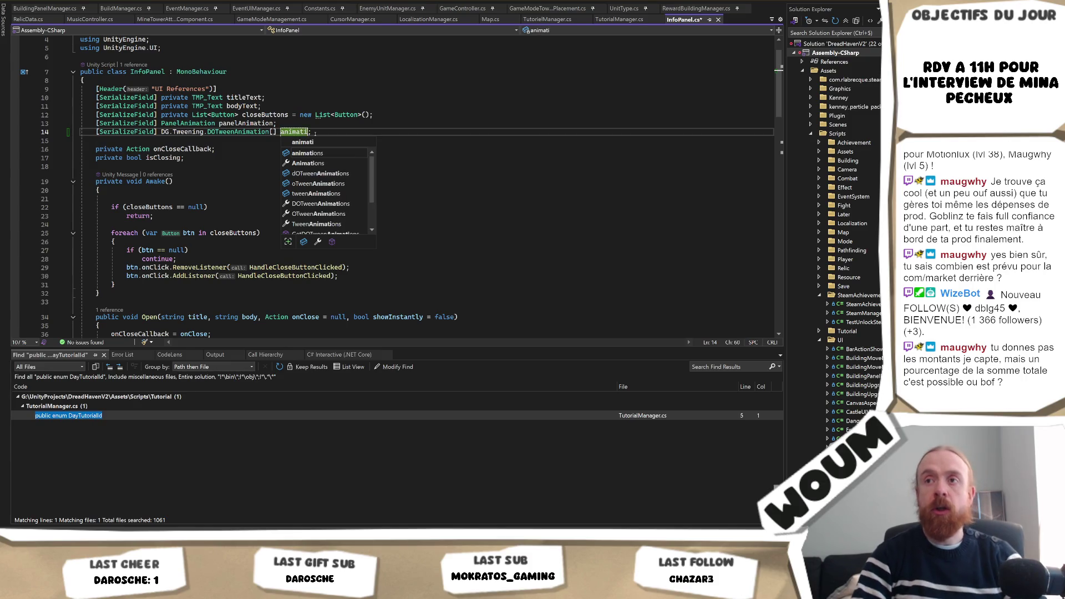
key("Escape")
left_click(333, 134)
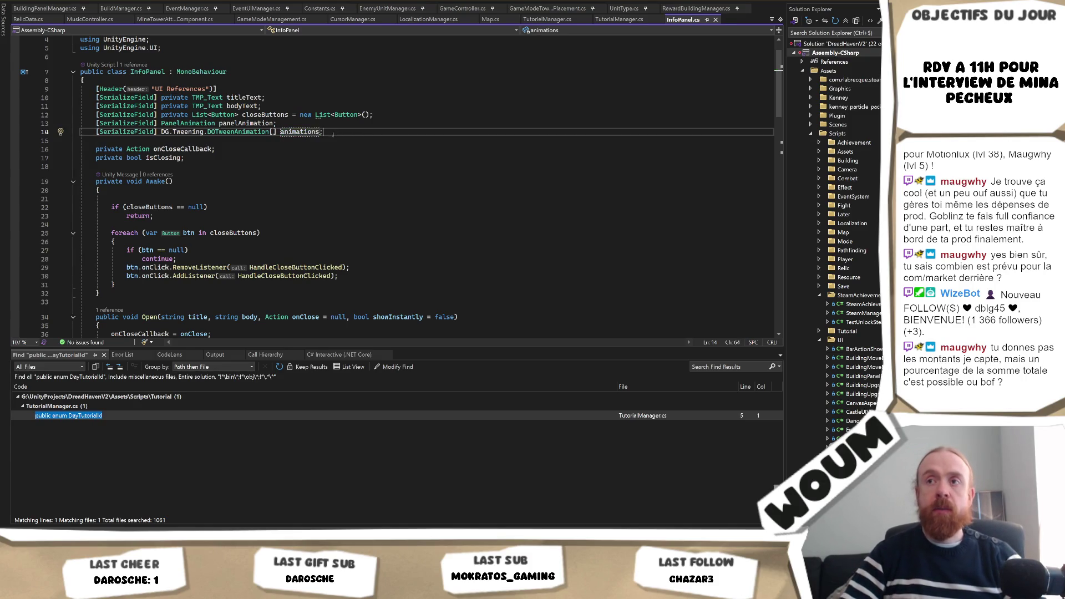
double_click(300, 132)
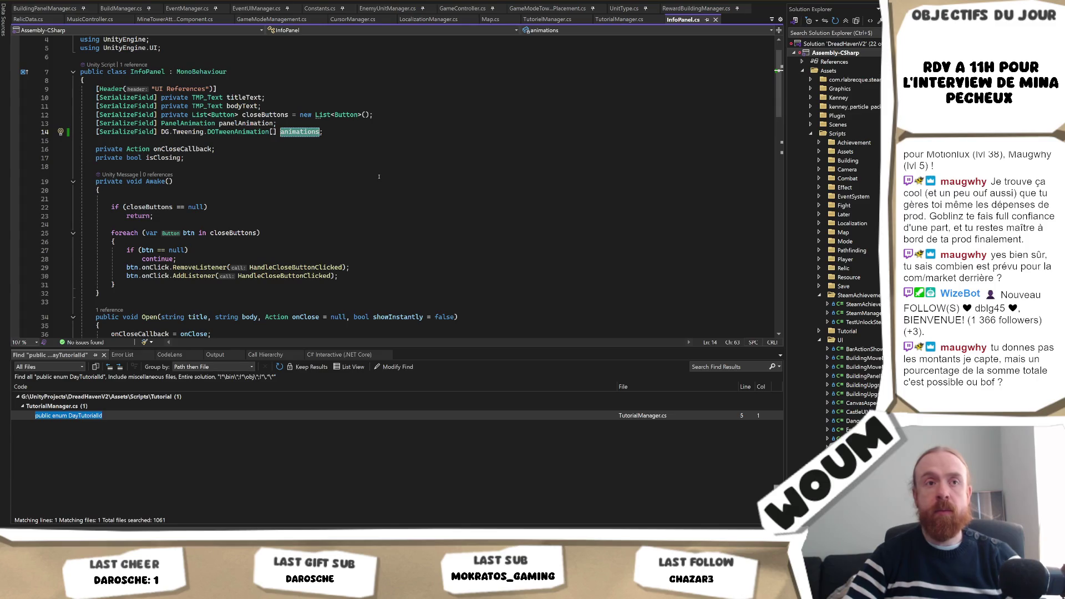
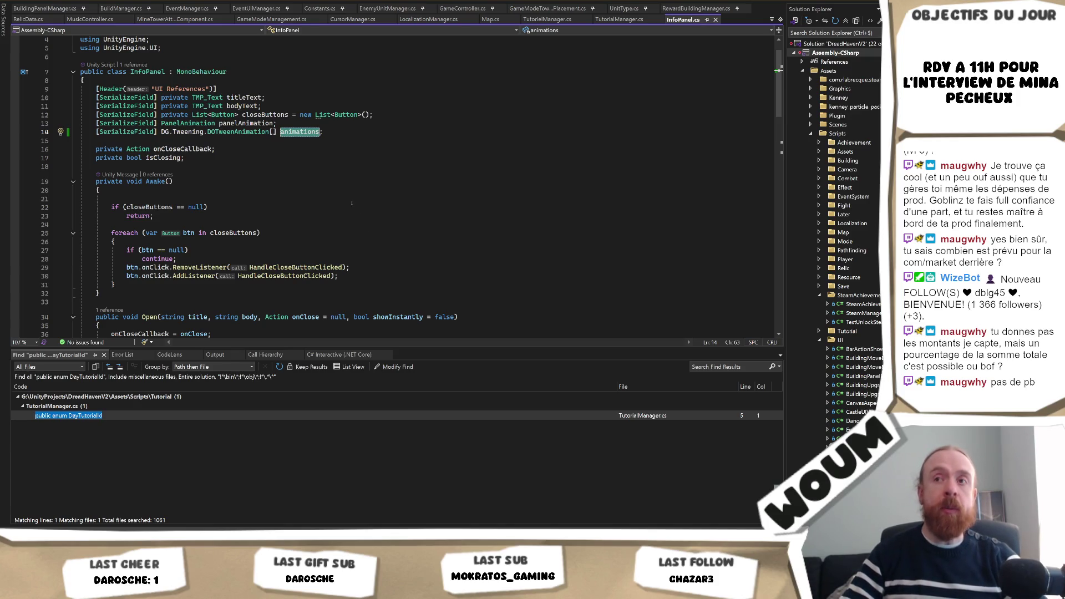
Compare InfoPanel's panelAnimation field (line 13) with the animations field (line 14).
key("Up")
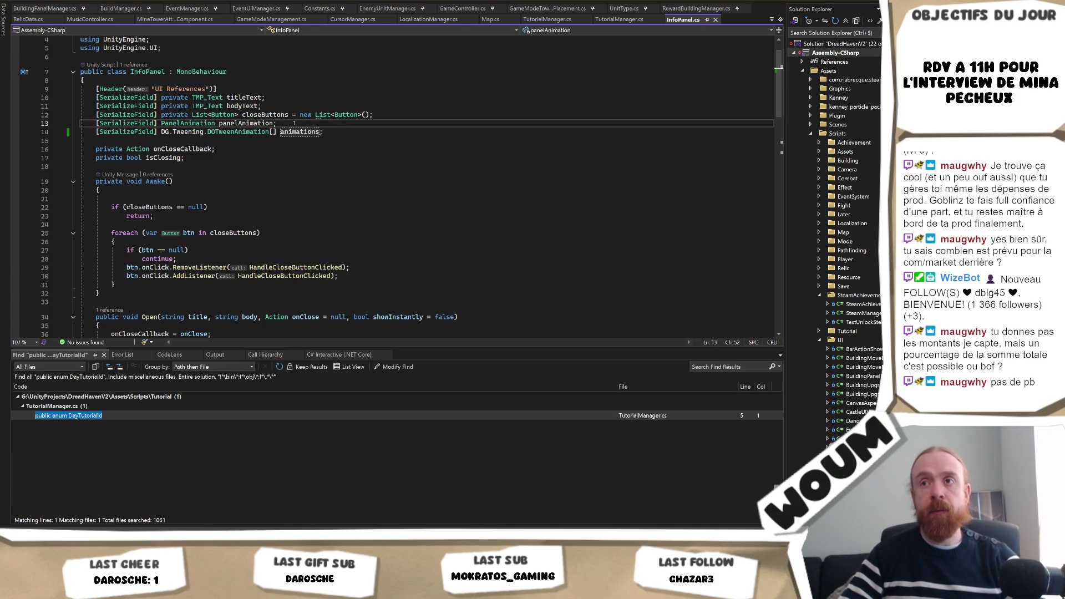
key("Down")
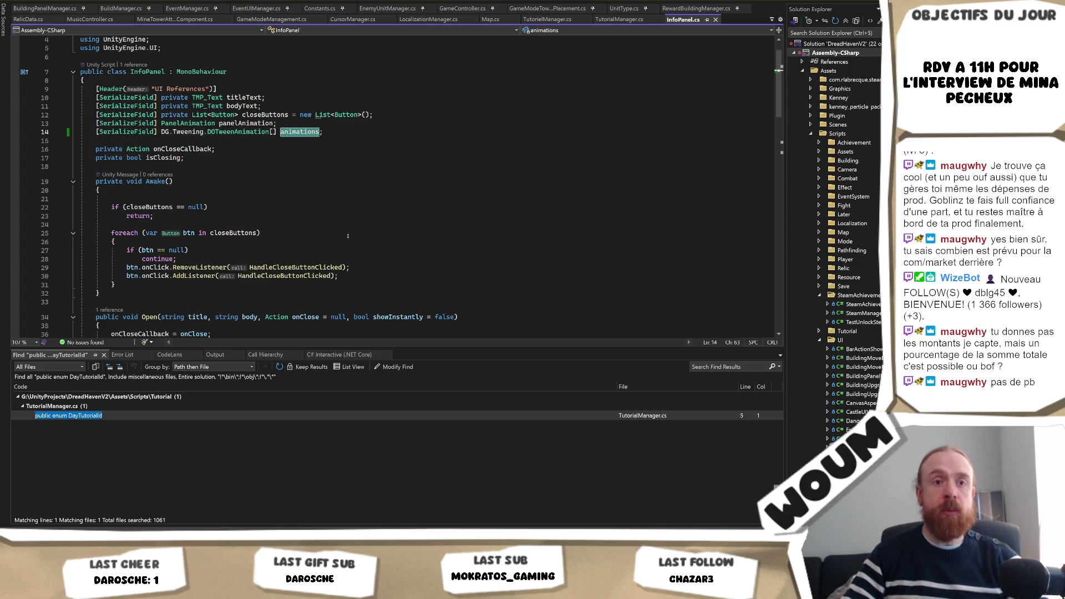
scroll(347, 235, "down", 1)
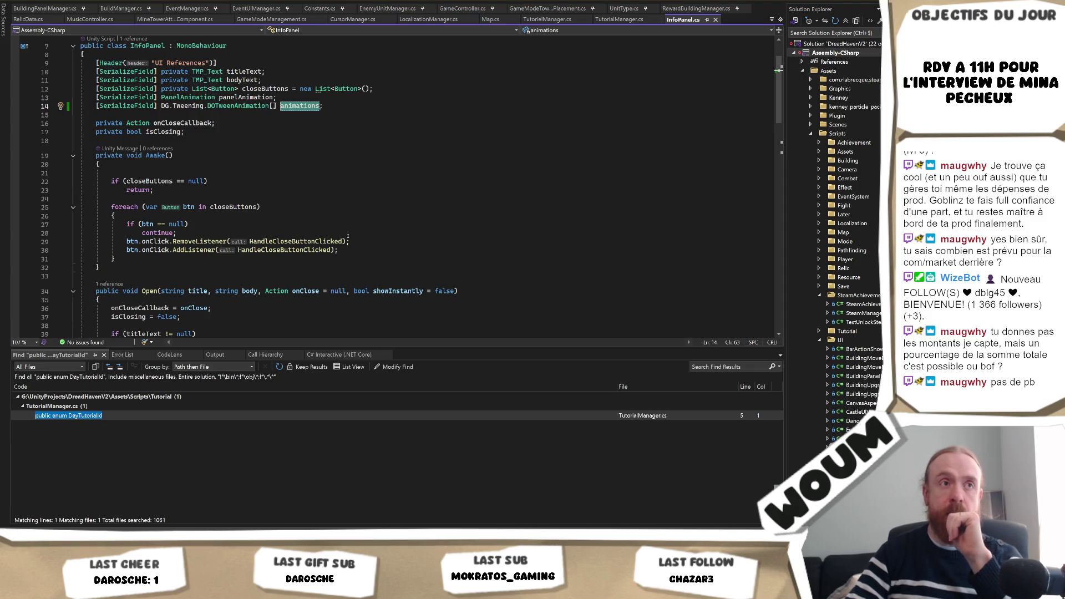
scroll(348, 237, "down", 2)
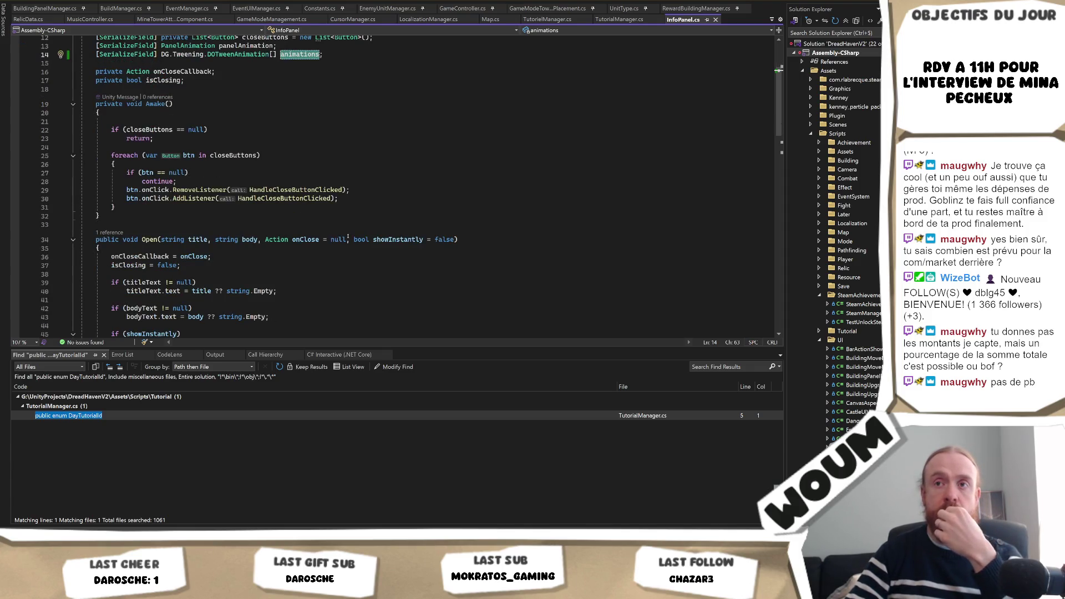
scroll(348, 238, "up", 1)
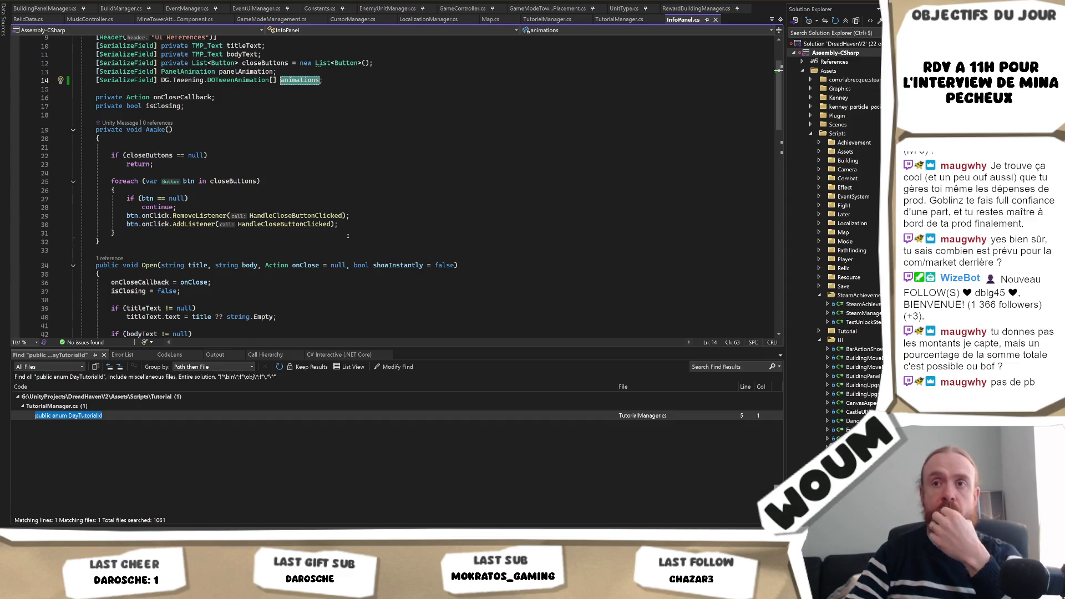
scroll(348, 236, "down", 2)
scroll(256, 227, "up", 3)
scroll(256, 227, "up", 1)
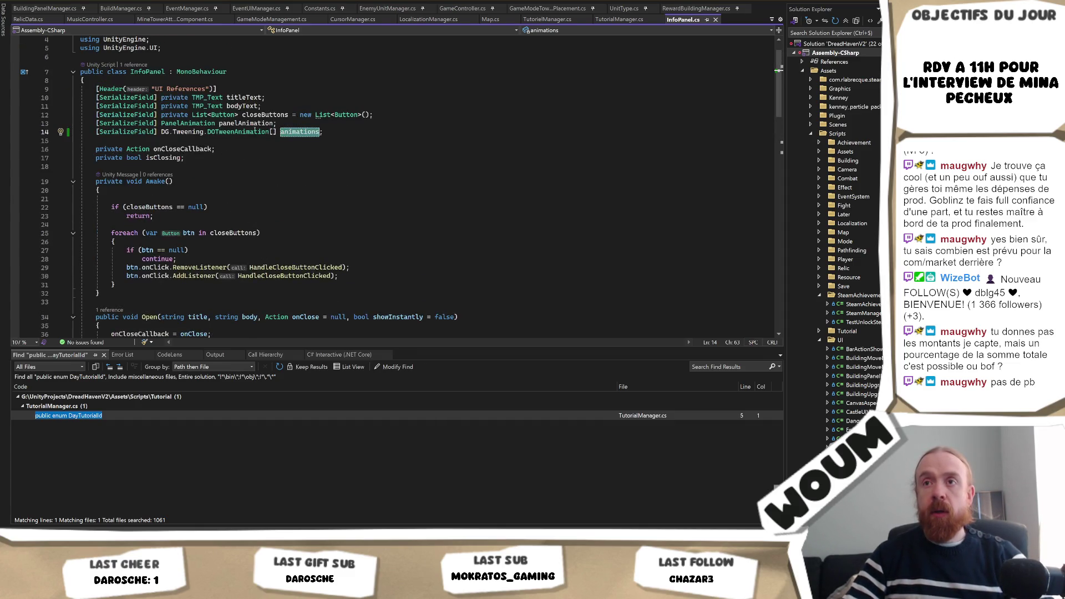
Return to panelAnimation, then switch to the 'Interview mardi 21 avril a 11h' poster in Krita.
key("Up")
scroll(289, 247, "down", 2)
scroll(289, 247, "up", 2)
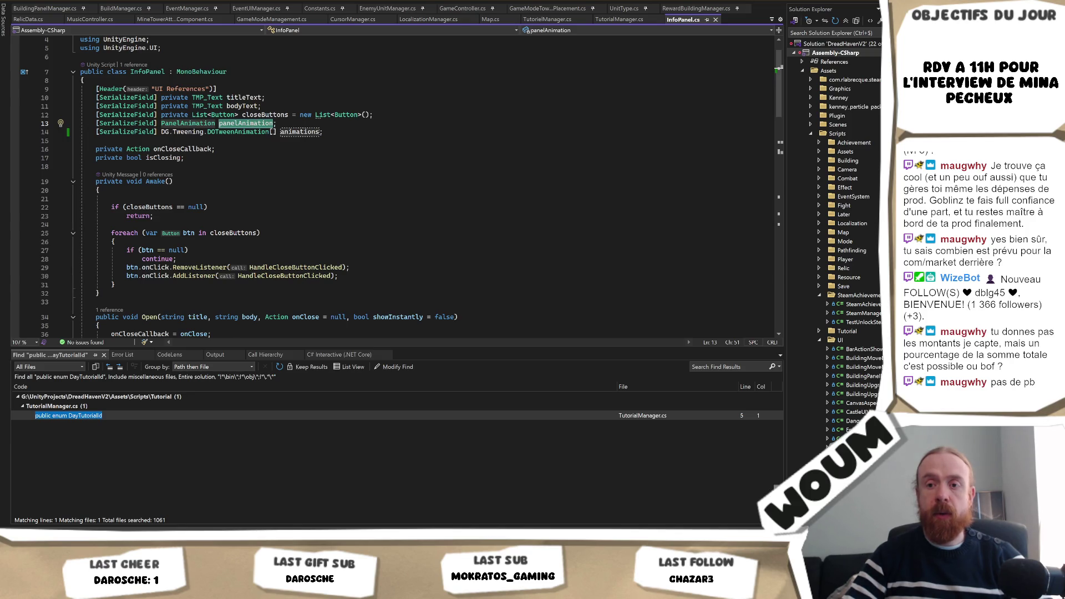
left_click(136, 493)
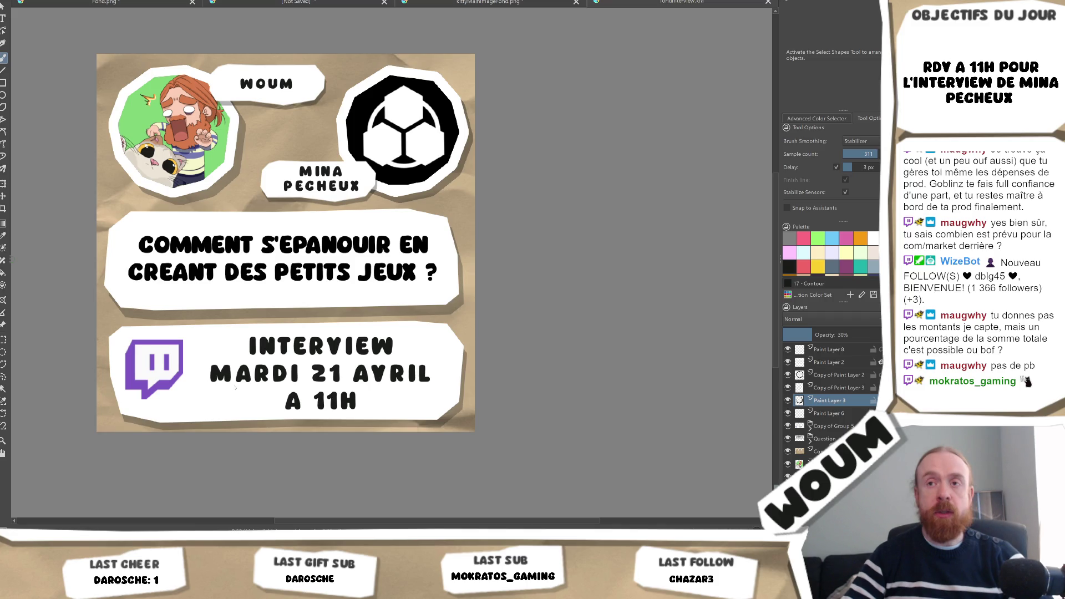
Quit Krita, discarding changes to Fond.png and the other modified image.
key("ctrl+w")
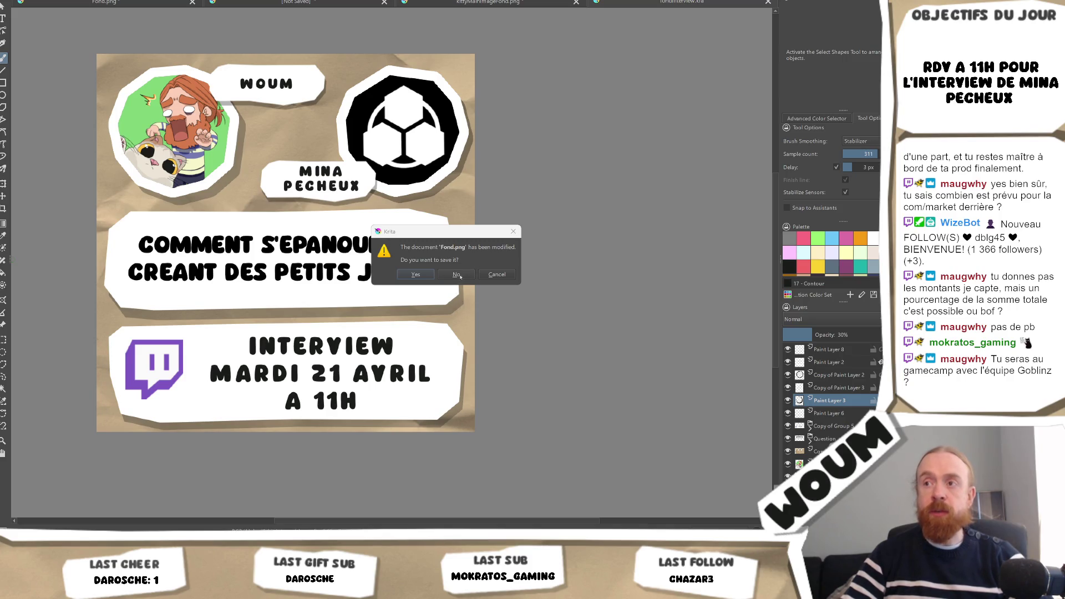
left_click(456, 275)
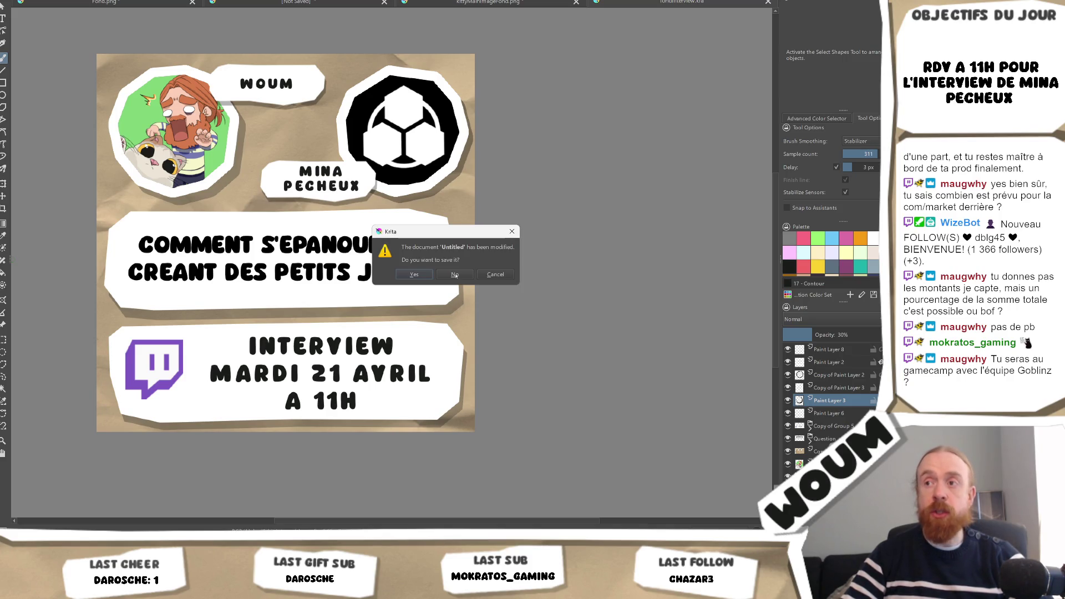
left_click(456, 275)
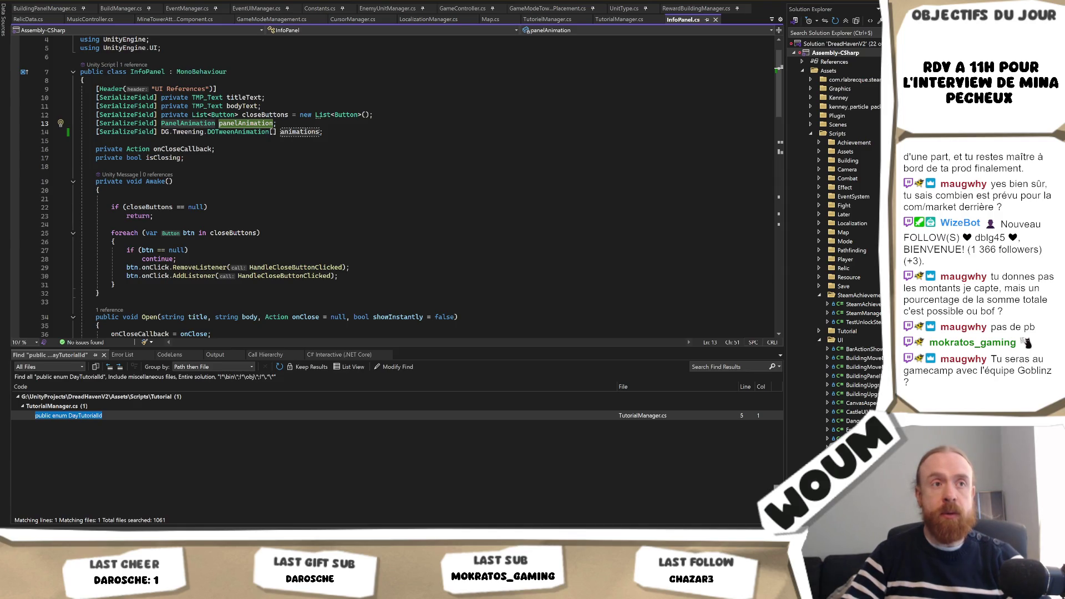
Highlight every use of the animations field and compare it with panelAnimation.
left_click(344, 166)
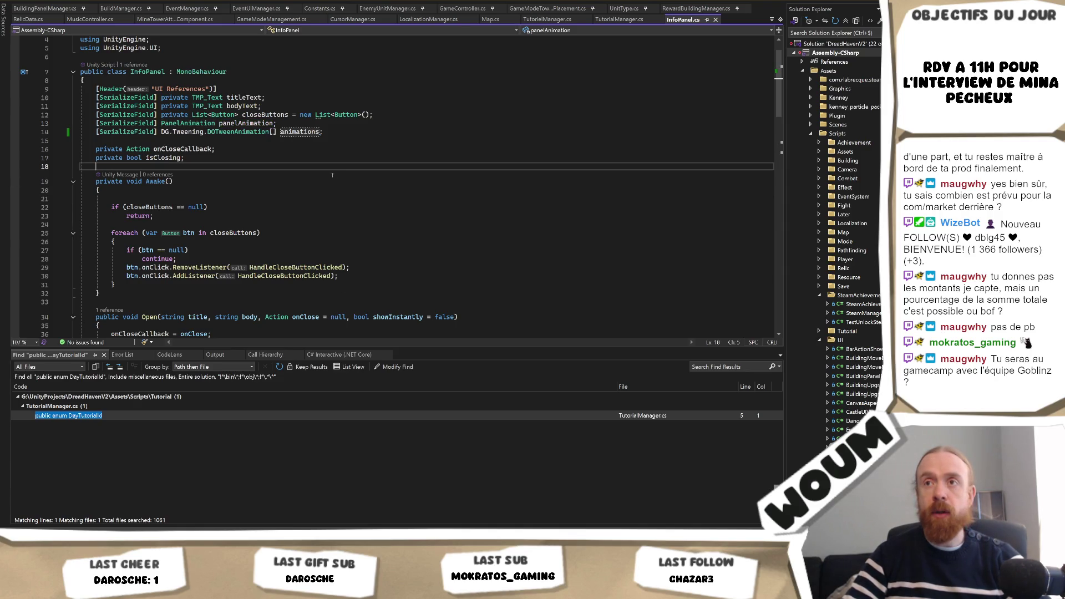
mouse_move(300, 132)
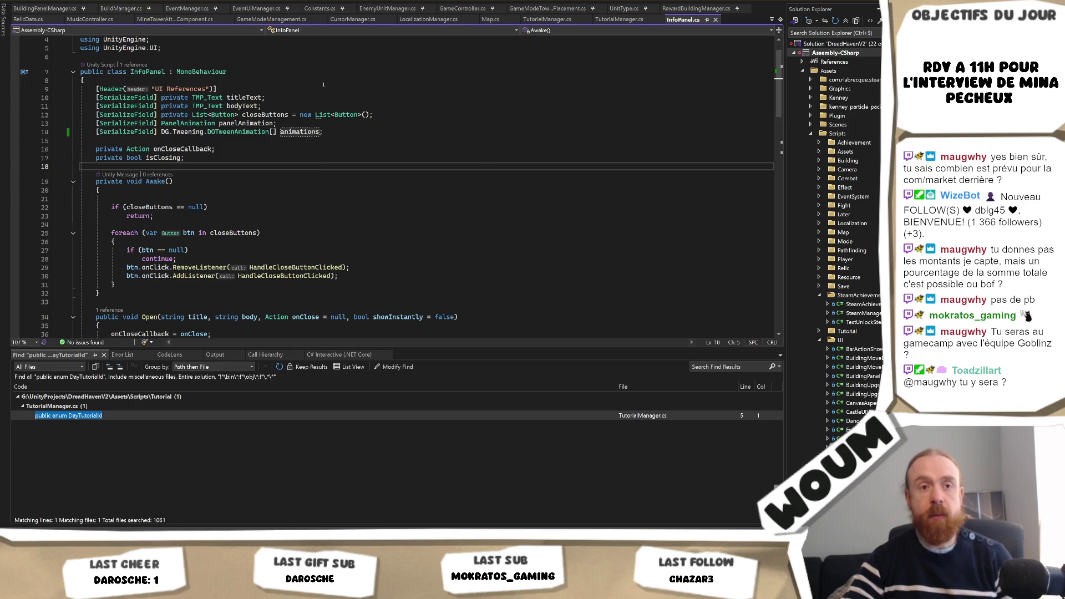
left_click(304, 132)
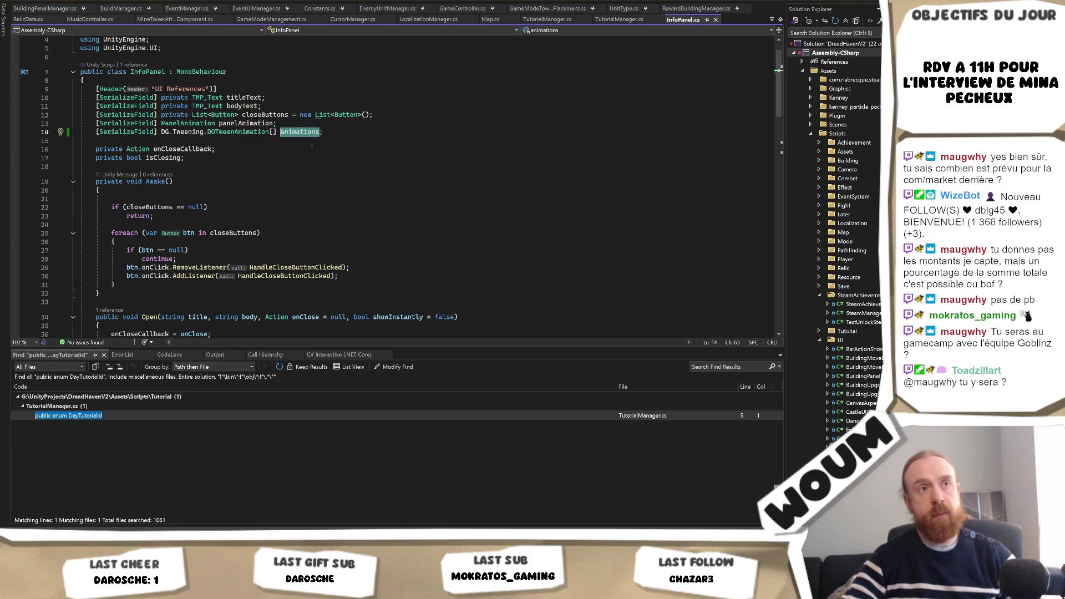
left_click(306, 124)
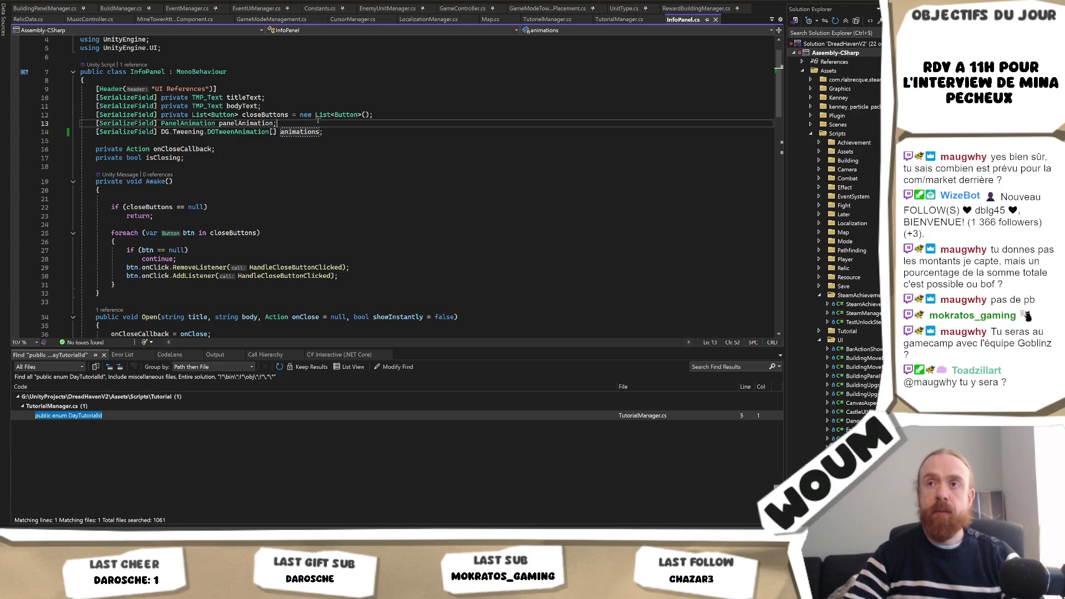
left_click(306, 132)
scroll(367, 227, "down", 4)
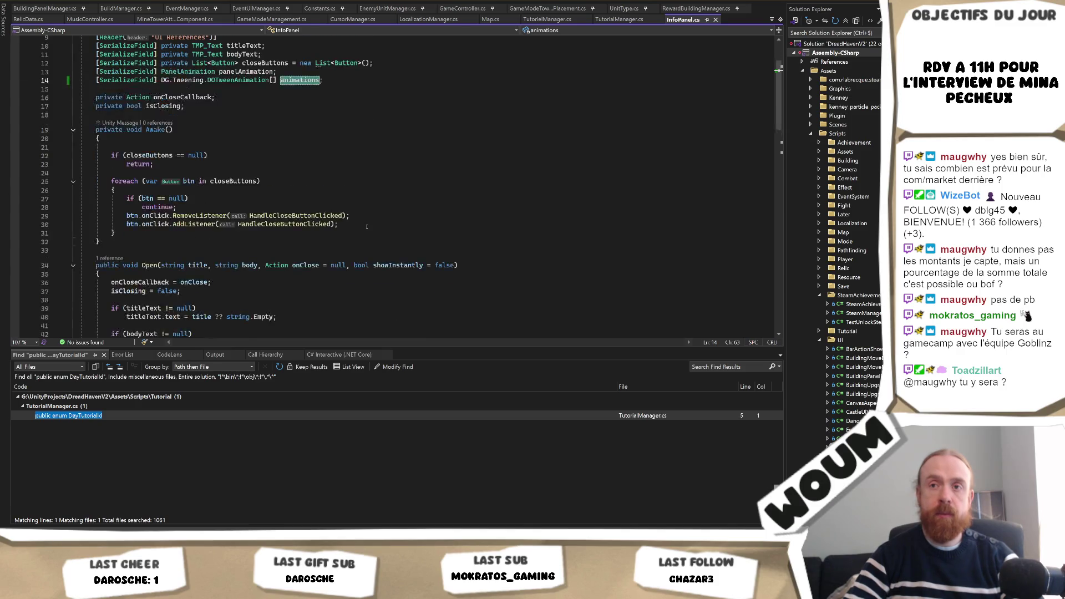
scroll(366, 226, "down", 9)
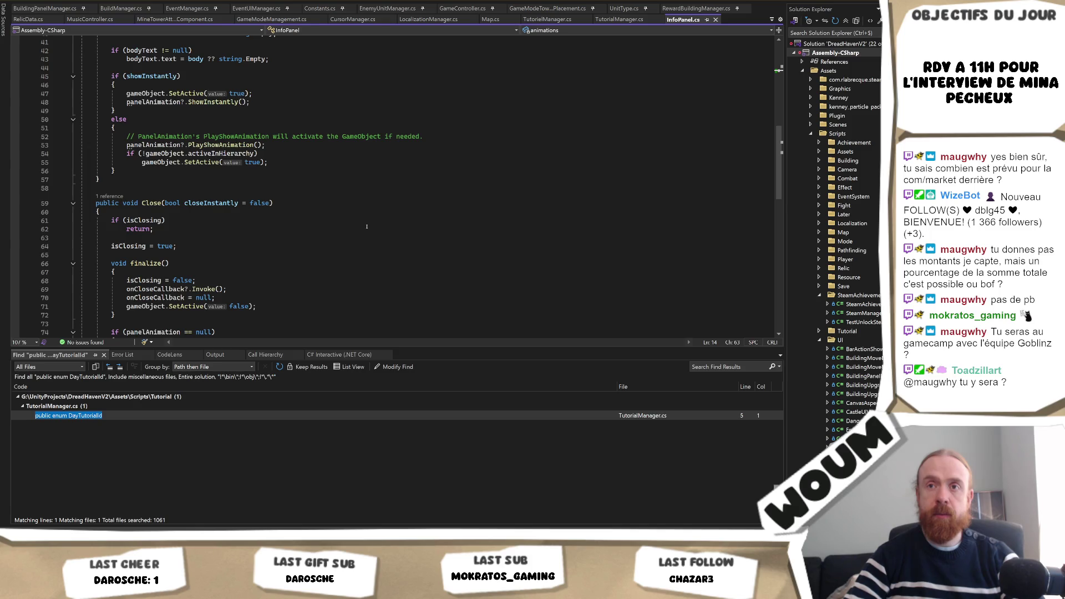
scroll(367, 226, "down", 2)
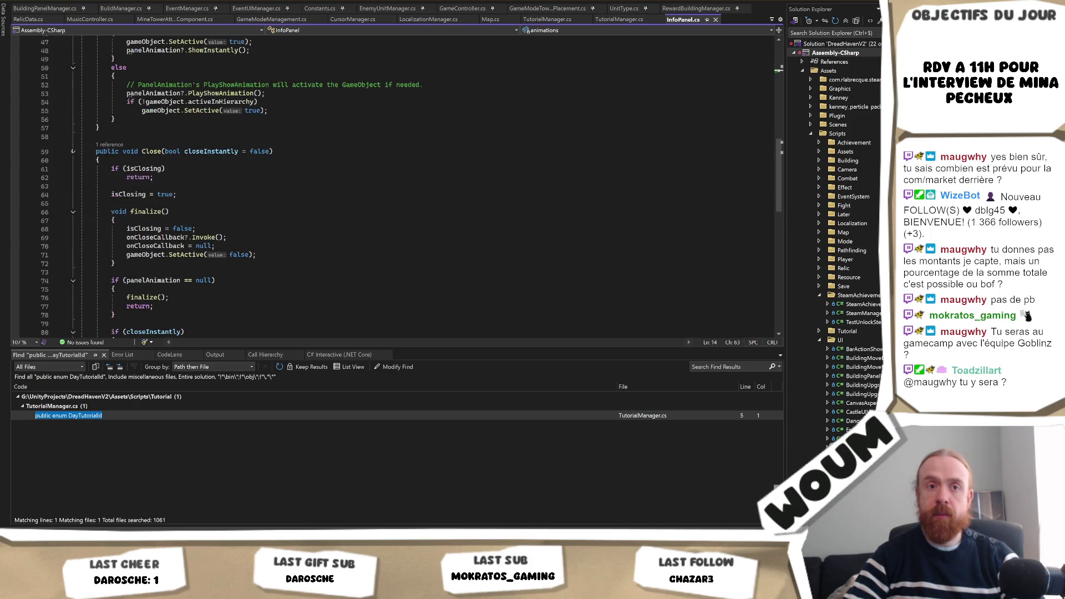
Collapse and re-expand the Close method.
left_click(73, 151)
left_click(73, 151)
scroll(194, 161, "up", 15)
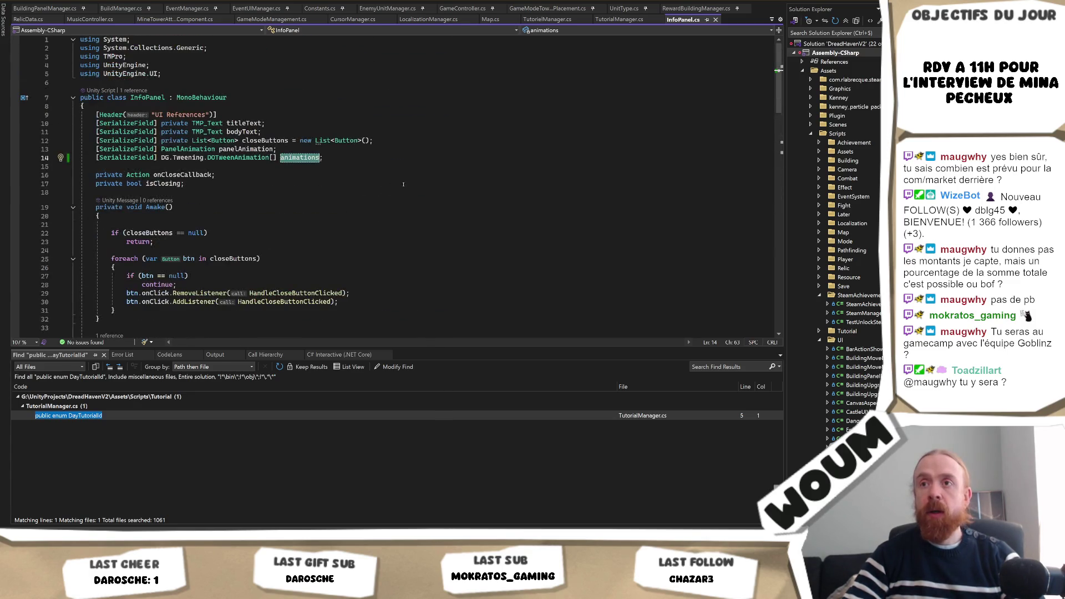
scroll(289, 244, "down", 2)
Show the call hierarchy for the panelAnimation field with Ctrl+K, Ctrl+T.
left_click(226, 98)
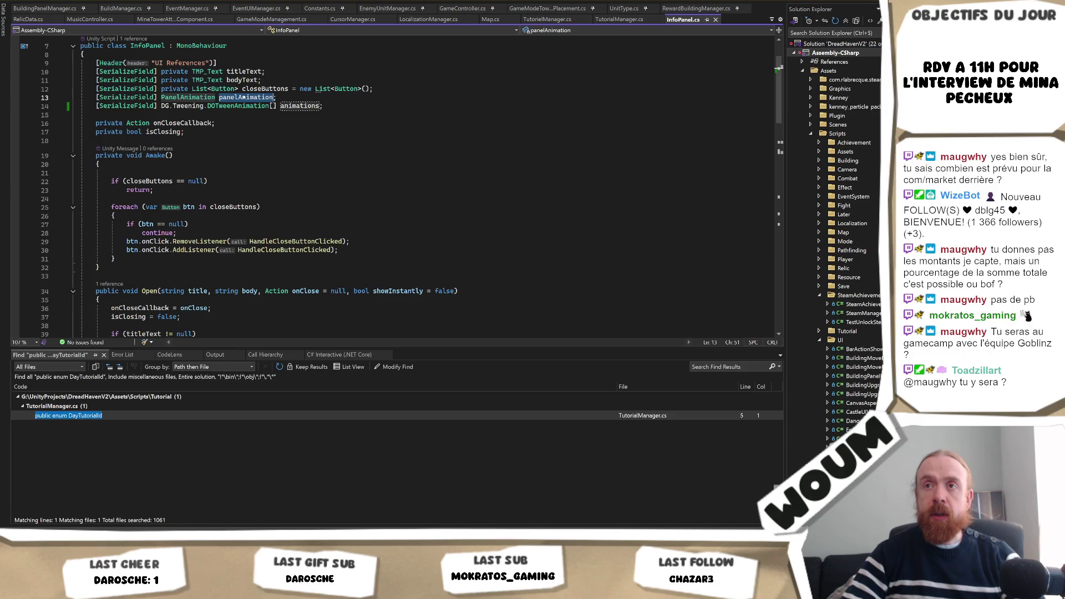
right_click(243, 94)
left_click(292, 135)
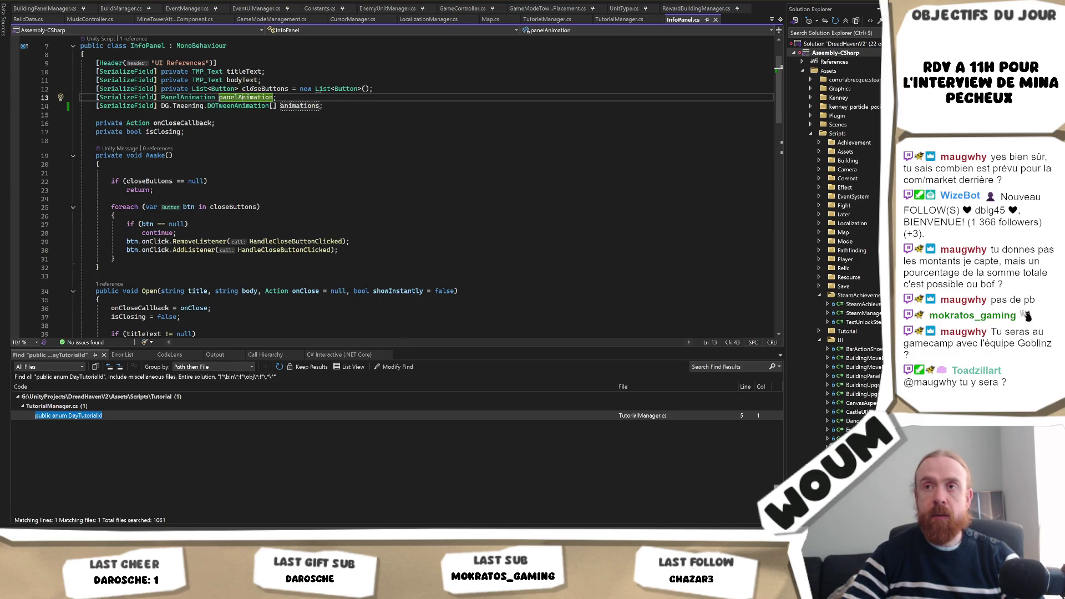
mouse_move(114, 541)
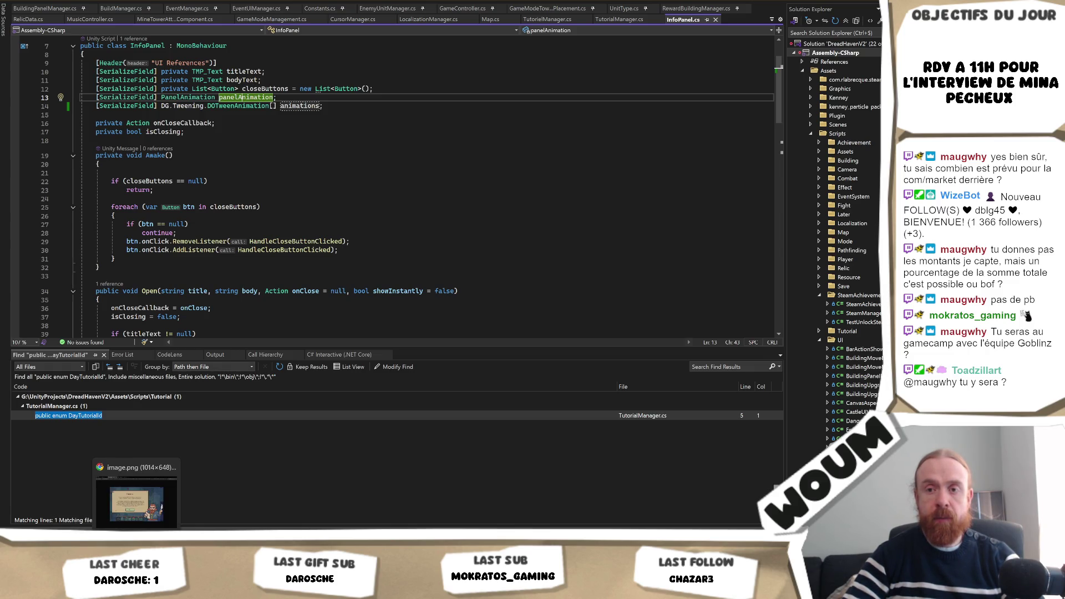
key("ctrl+k")
key("ctrl+t")
left_click(249, 89)
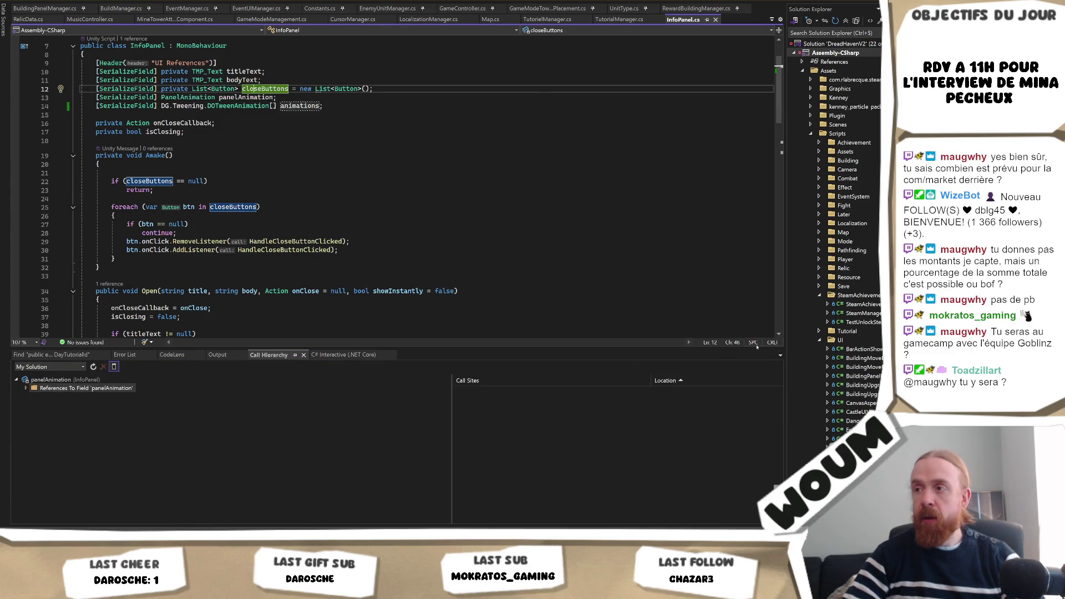
List all panelAnimation references and jump to the ShowInstantly call in Open on line 48.
left_click(304, 355)
right_click(252, 98)
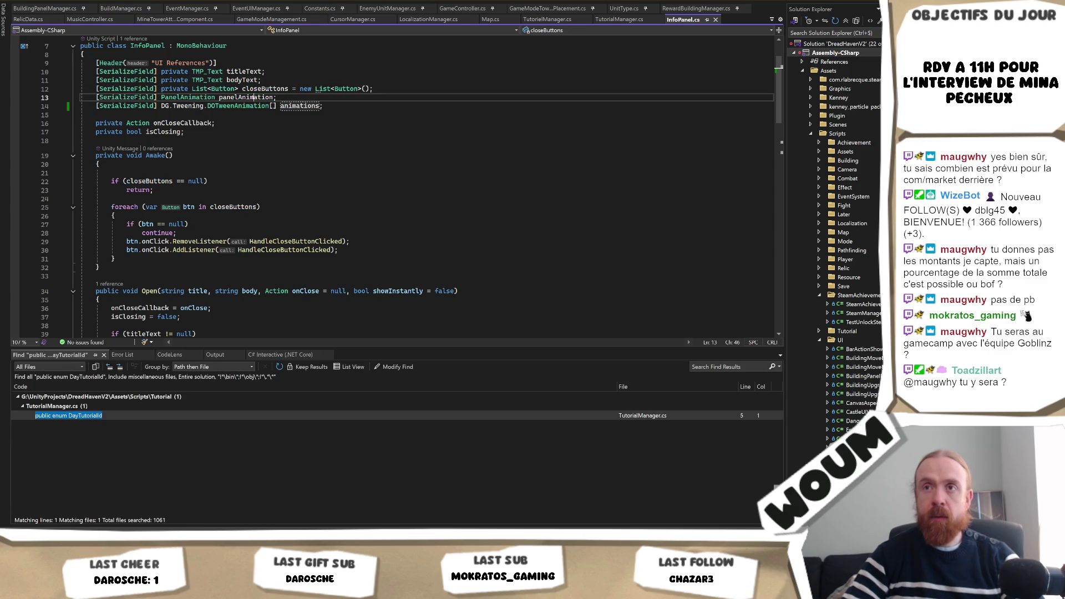
left_click(324, 205)
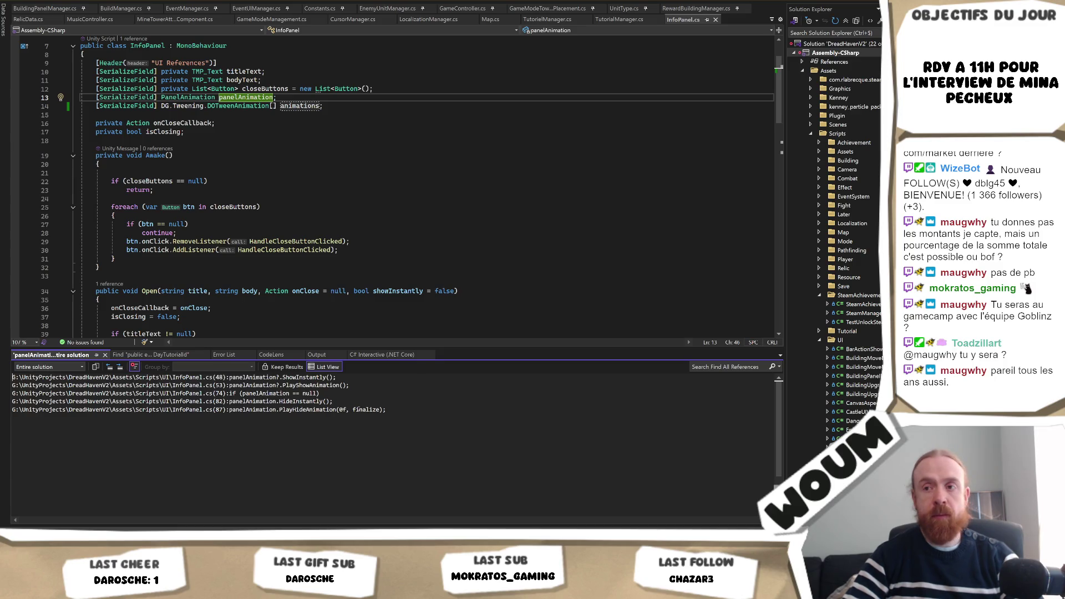
double_click(316, 378)
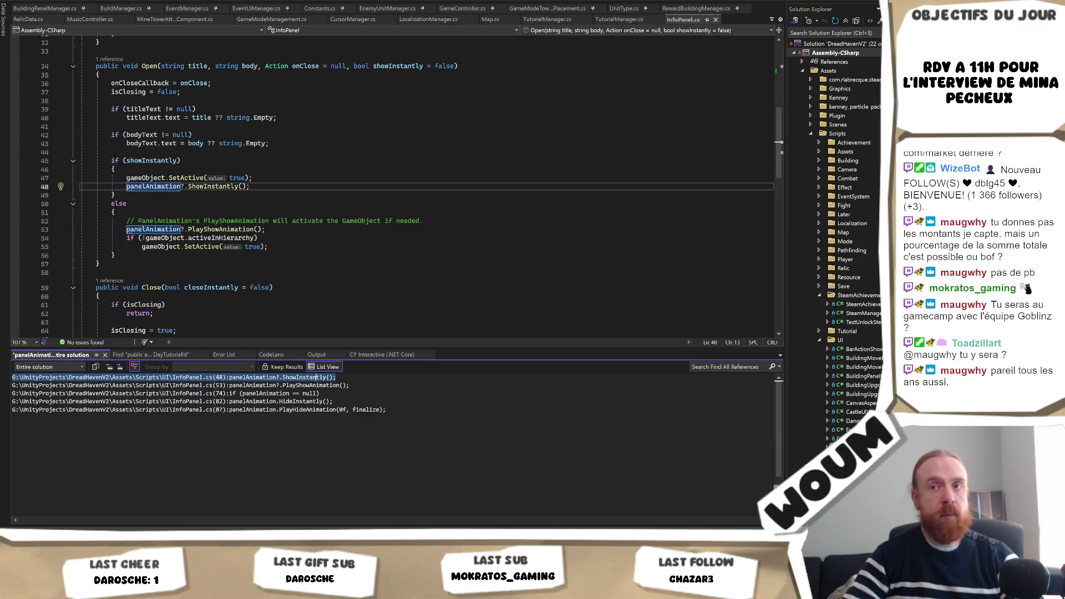
scroll(331, 185, "up", 3)
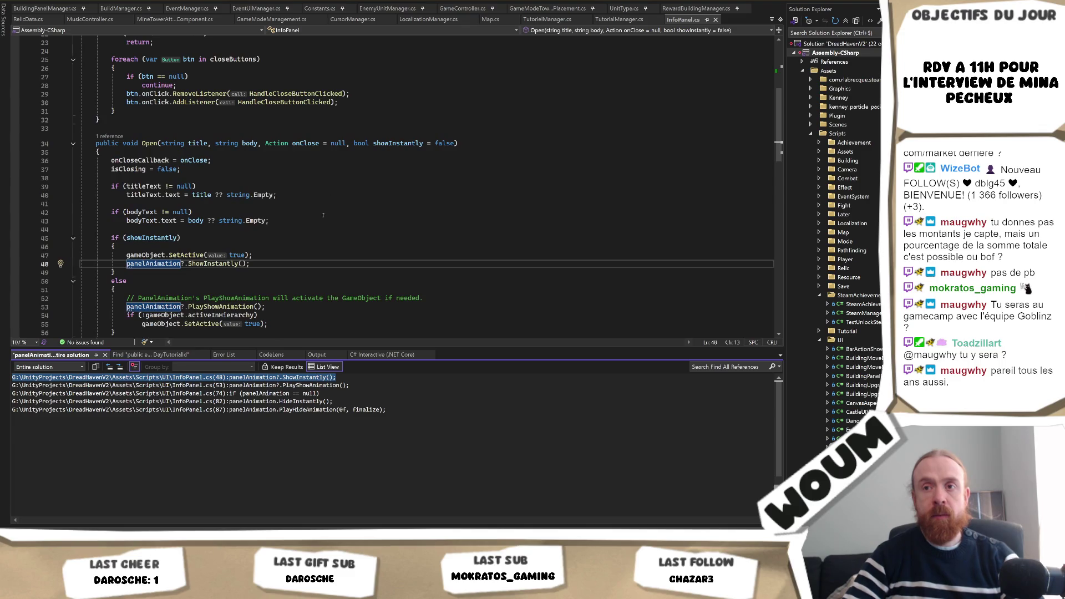
Start a line below ShowInstantly in Open, then discard the half-typed animations text.
left_click(266, 262)
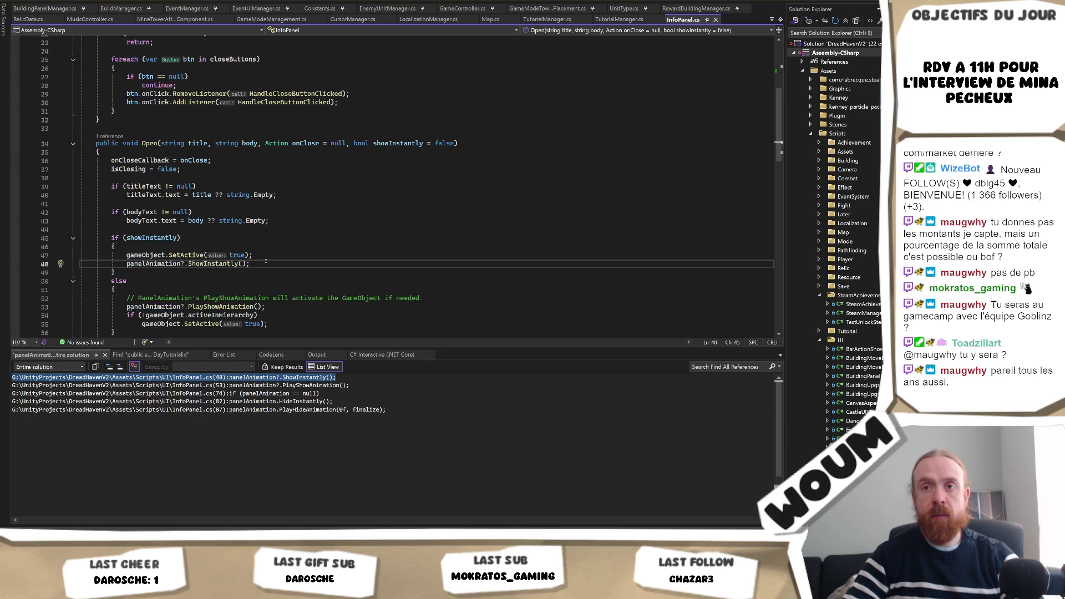
key("Return")
type("animations")
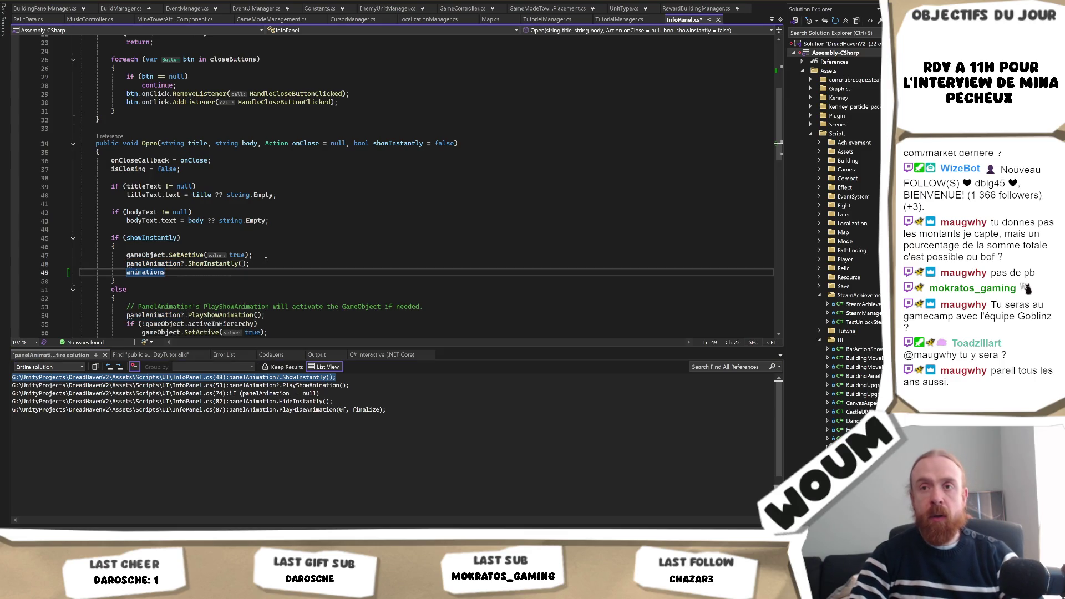
key("BackSpace")
key("BackSpace")
key("BackSpace")
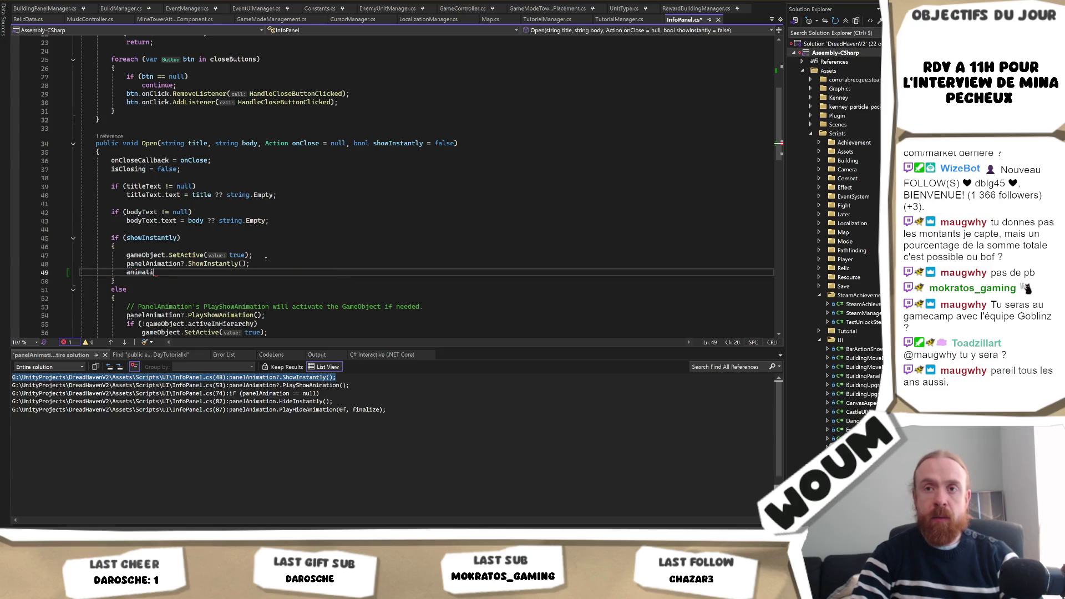
scroll(265, 259, "up", 3)
left_click(114, 189)
scroll(115, 186, "down", 8)
Add a private ShowAnimations() method below Open with the suggested null-check DORestart loop.
left_click(117, 183)
key("Down")
key("Return")
key("Return")
type("private void ShowAnimations()")
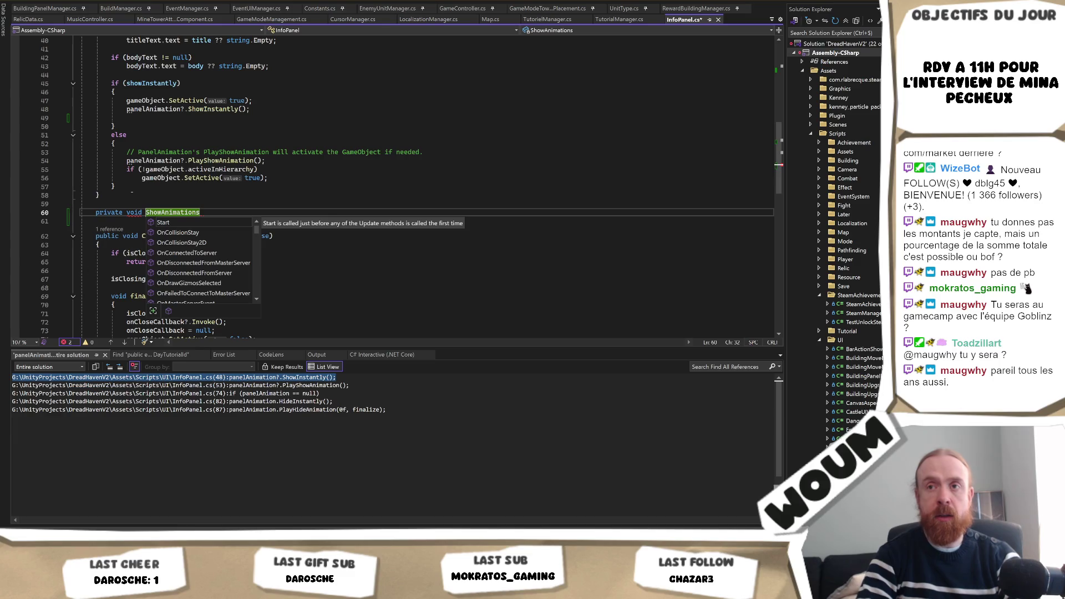
key("Return")
type("{")
key("Return")
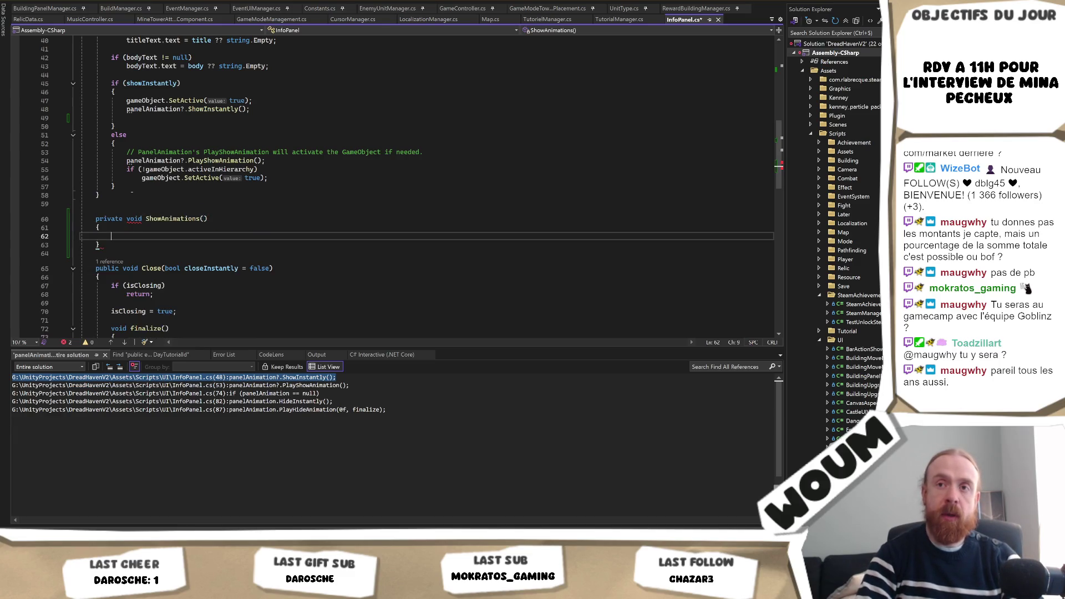
key("Tab")
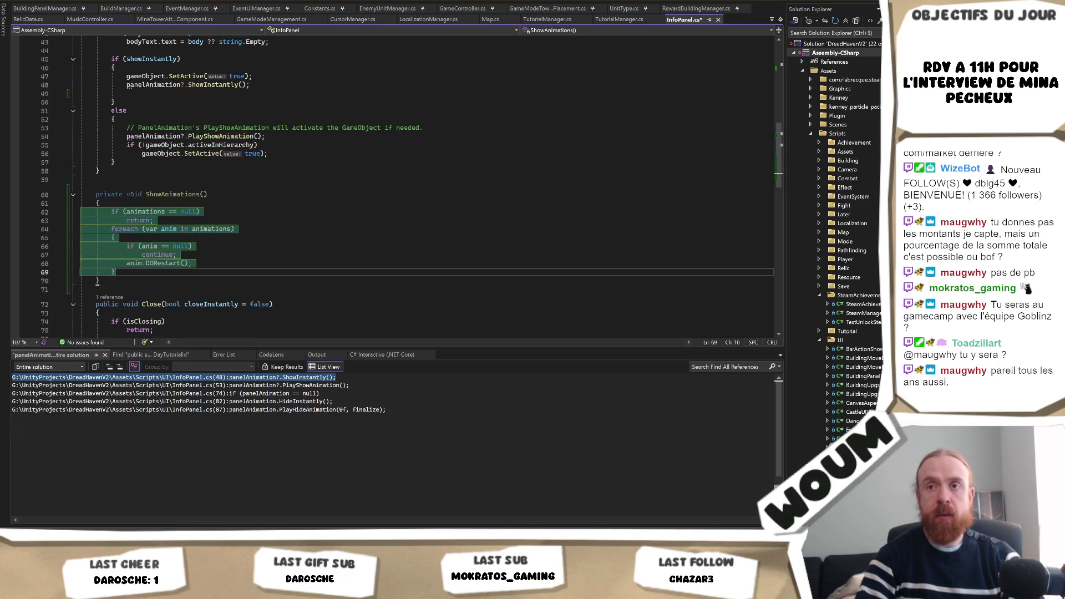
Copy the ShowAnimations name and insert a ShowAnimations(); call inside Open.
double_click(183, 193)
key("ctrl+c")
scroll(271, 218, "up", 4)
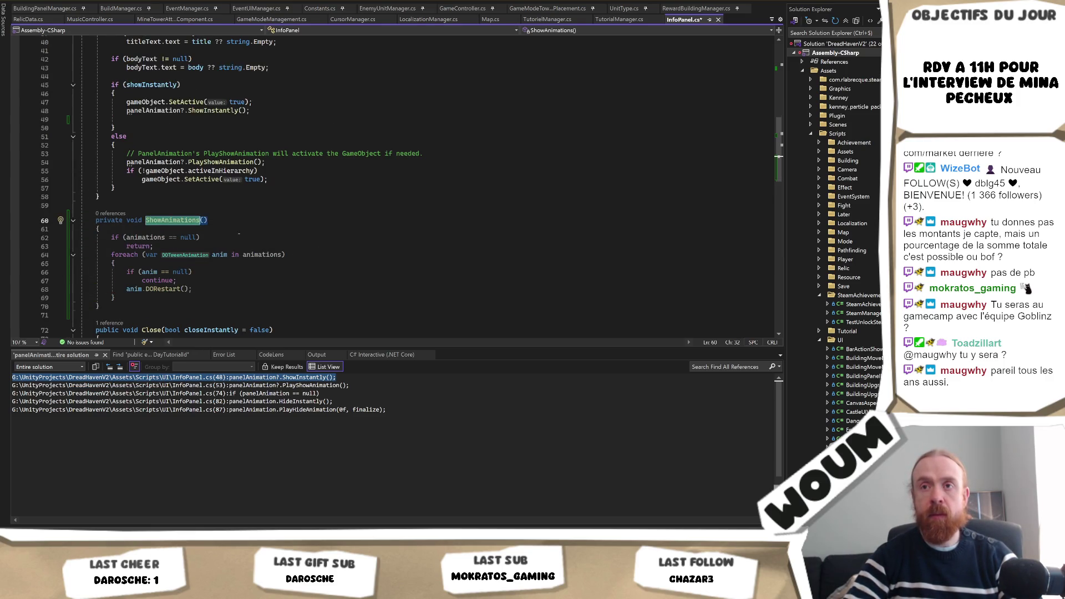
left_click(160, 198)
key("ctrl+v")
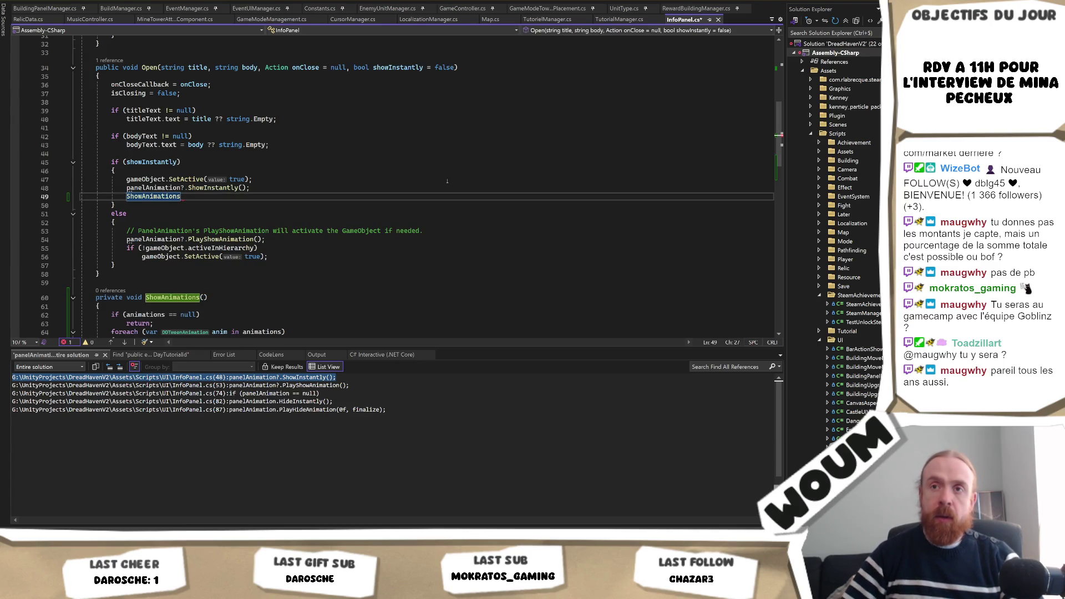
type("();")
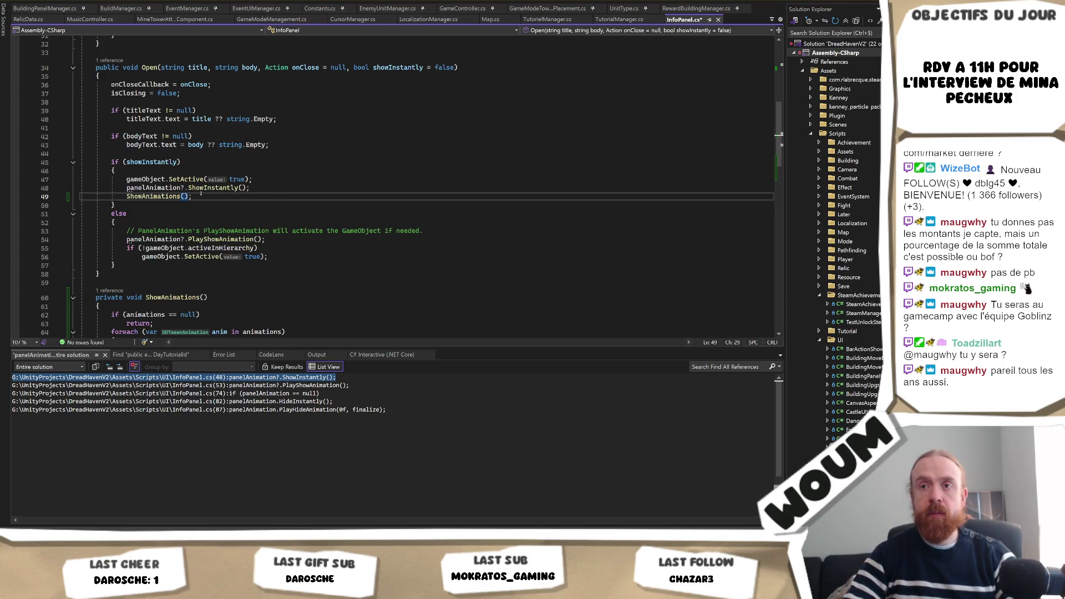
Move the ShowAnimations(); call out of the instant branch to after the else block.
left_click_drag(192, 196, 127, 196)
key("ctrl+c")
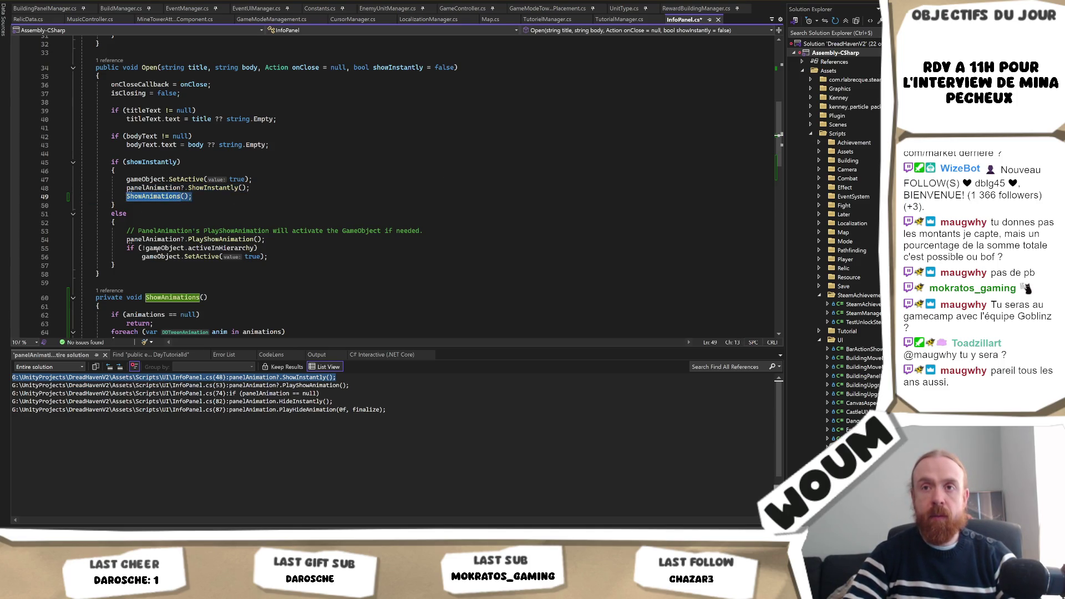
key("Delete")
key("BackSpace")
key("BackSpace")
key("BackSpace")
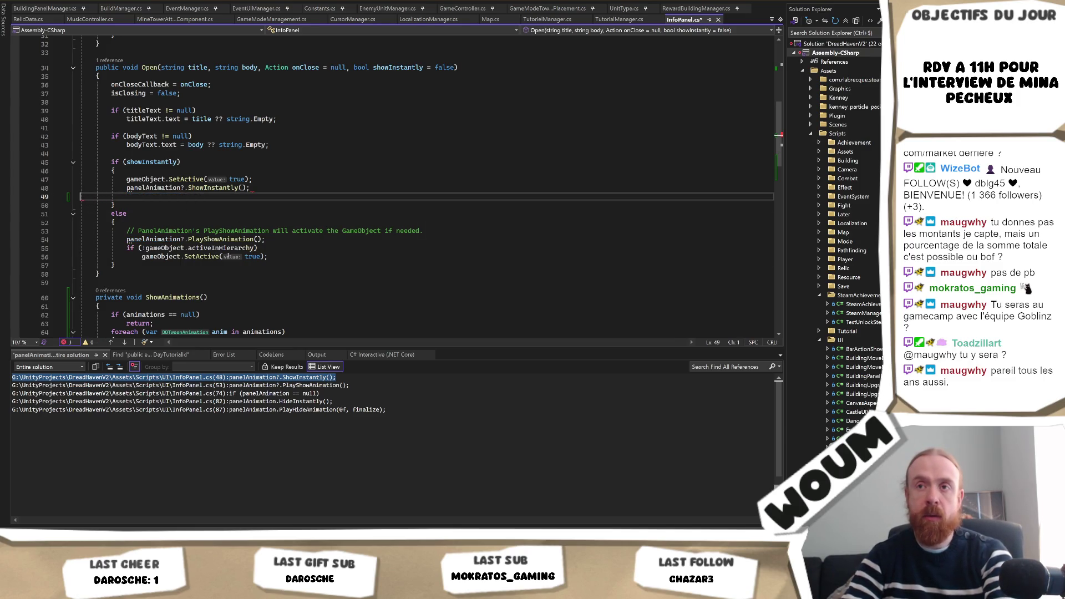
key("BackSpace")
left_click(178, 256)
key("Return")
key("ctrl+v")
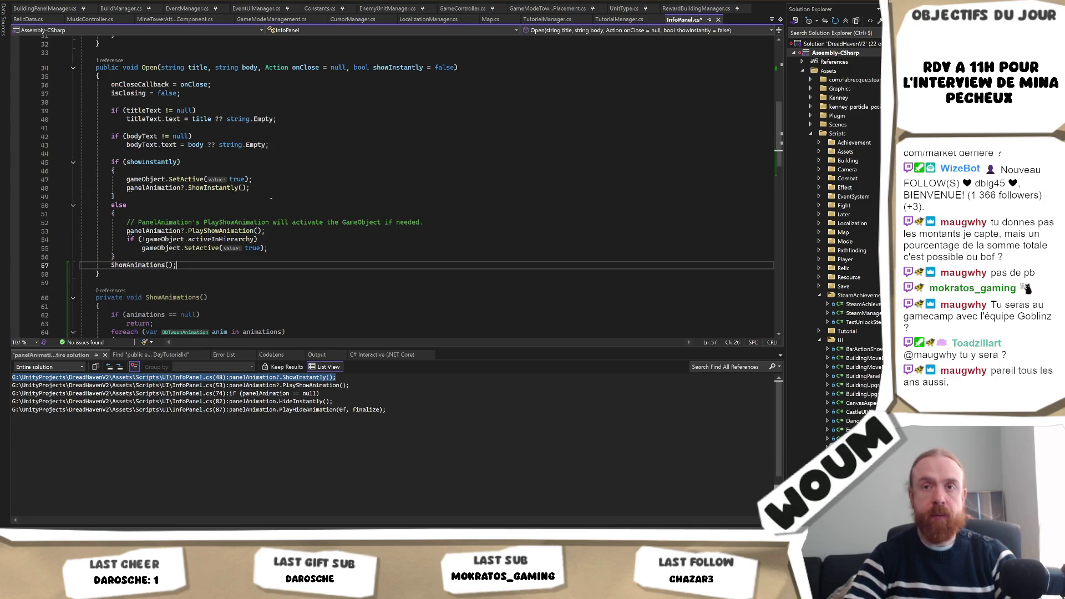
Jump to the PlayHideAnimation call in Close from the reference results.
left_click(281, 409)
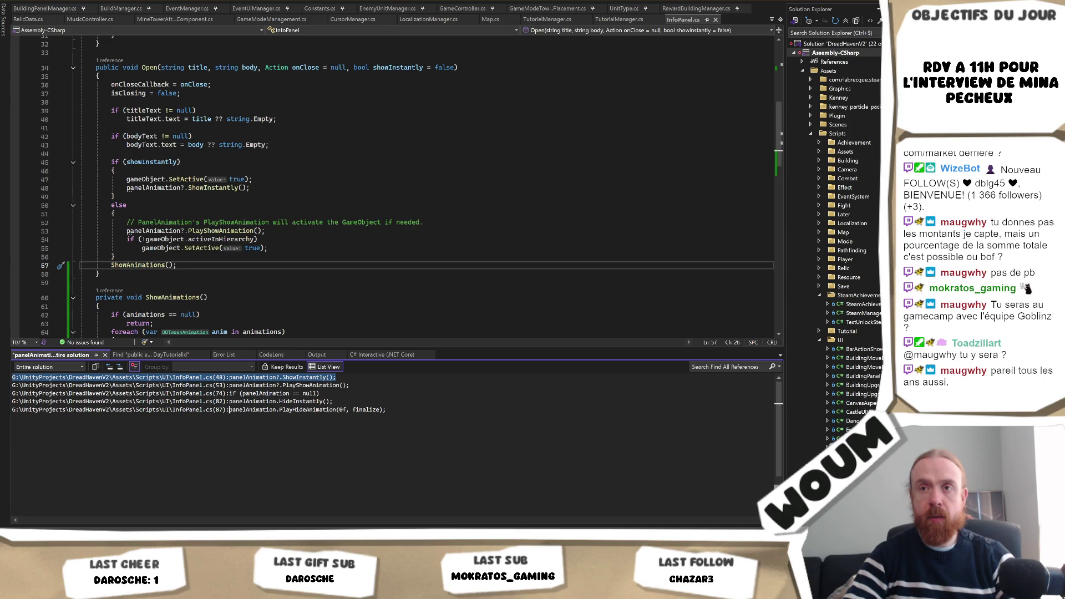
double_click(280, 409)
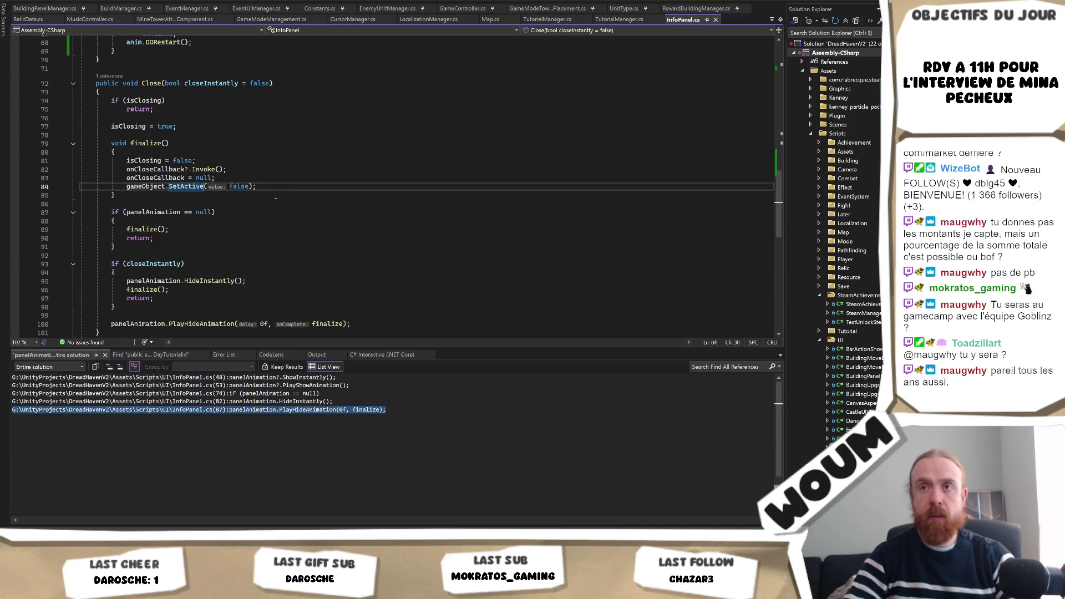
scroll(264, 314, "down", 2)
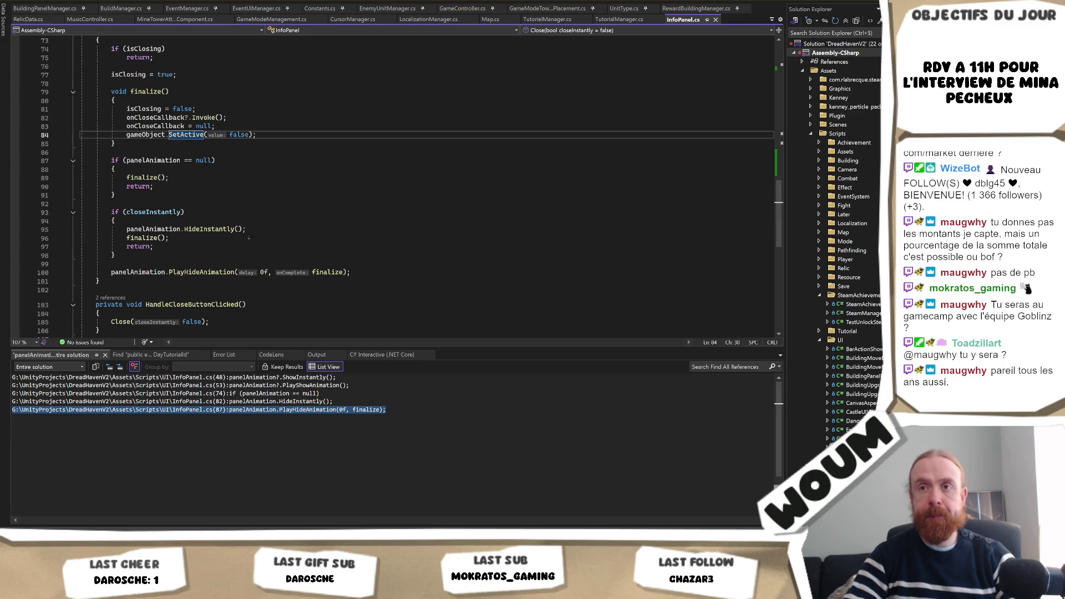
left_click(375, 273)
scroll(375, 273, "up", 2)
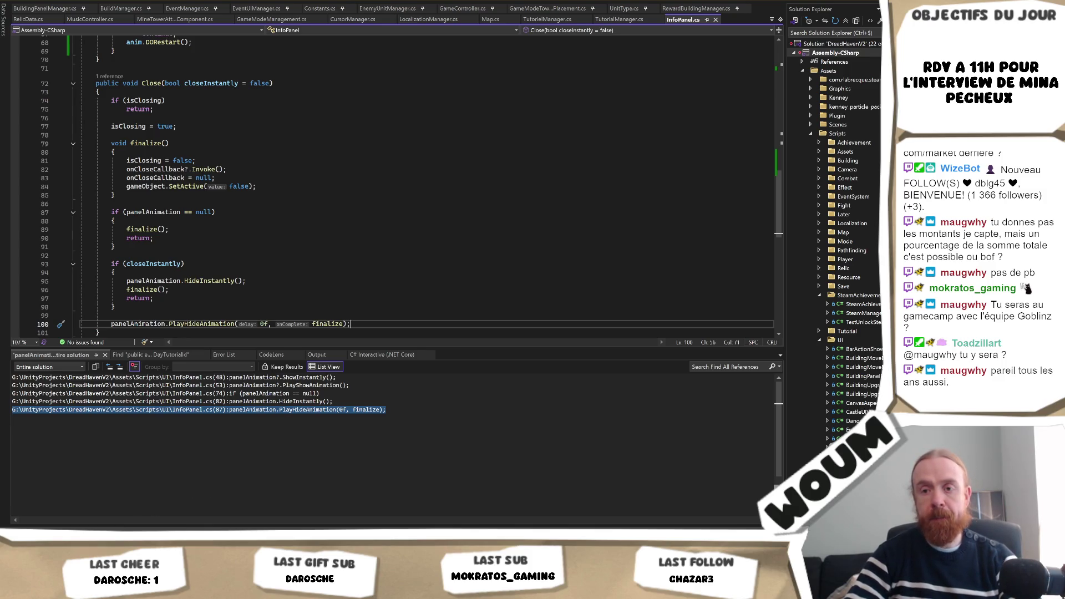
key("alt+Tab")
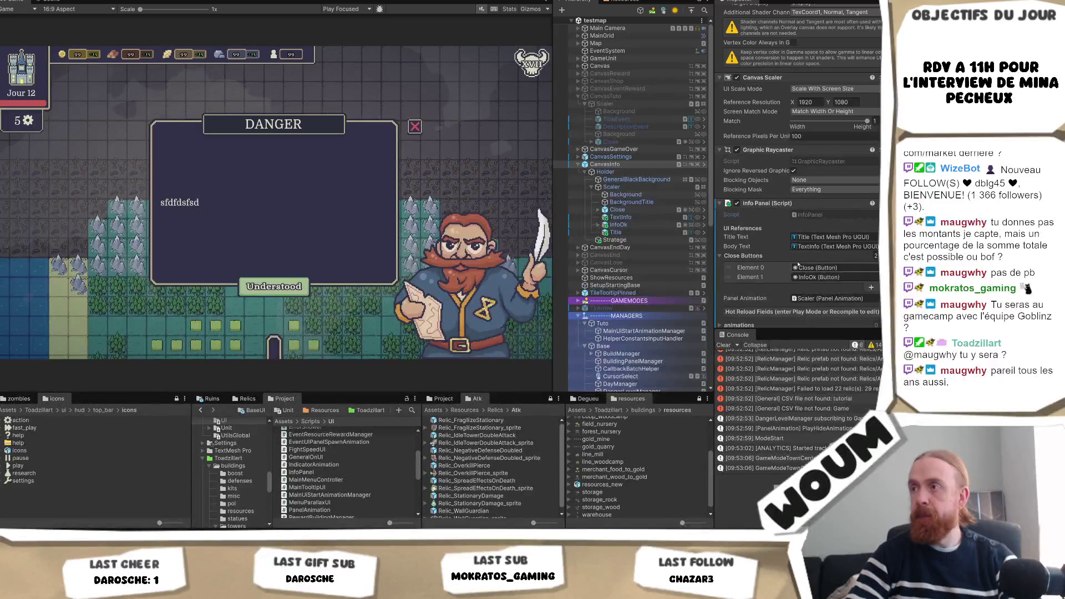
Select the Strategie portrait and review its DOTween LocalMove animation sliding from X 600.
scroll(638, 221, "down", 3)
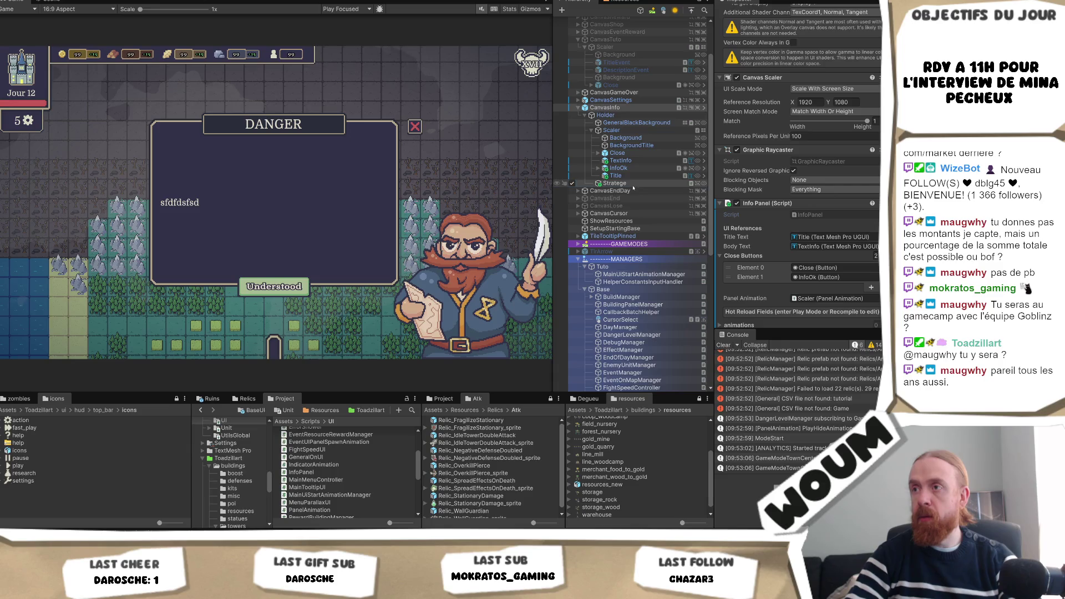
left_click(615, 183)
scroll(829, 209, "down", 3)
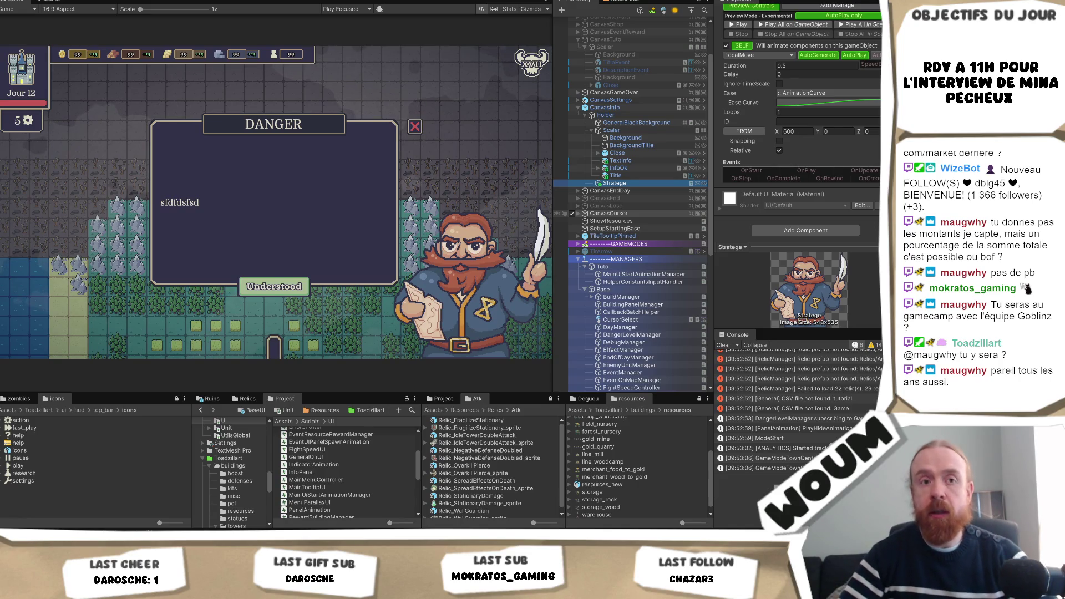
scroll(864, 133, "up", 2)
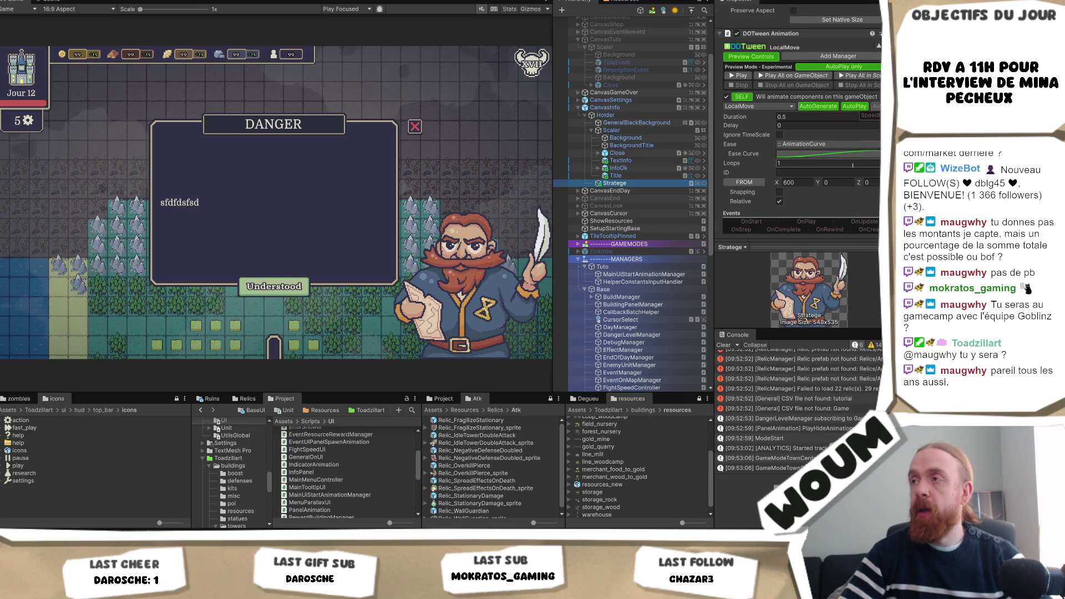
scroll(853, 165, "down", 2)
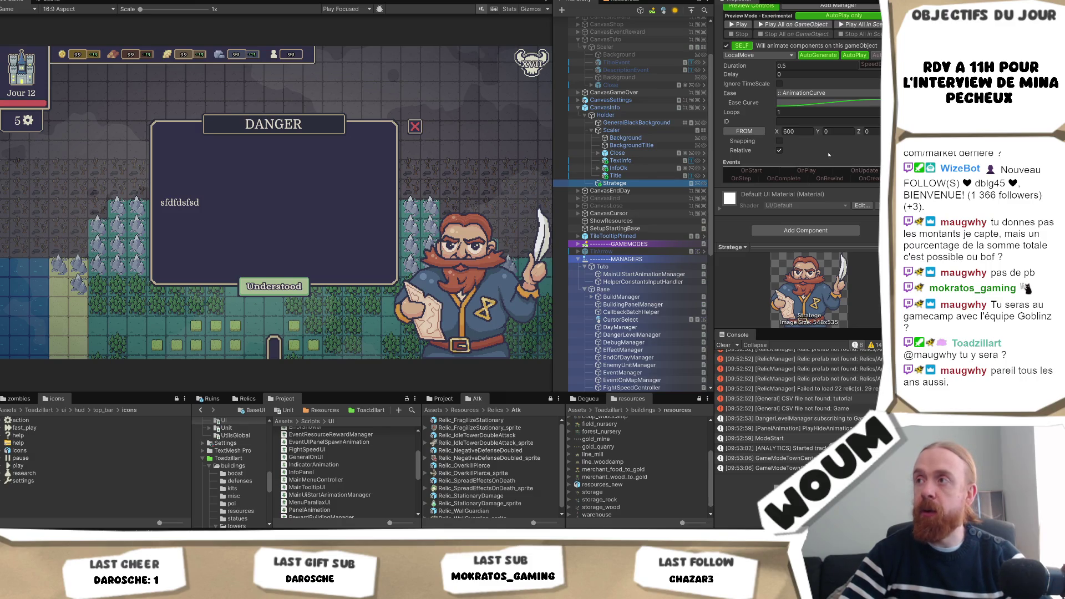
scroll(819, 169, "up", 1)
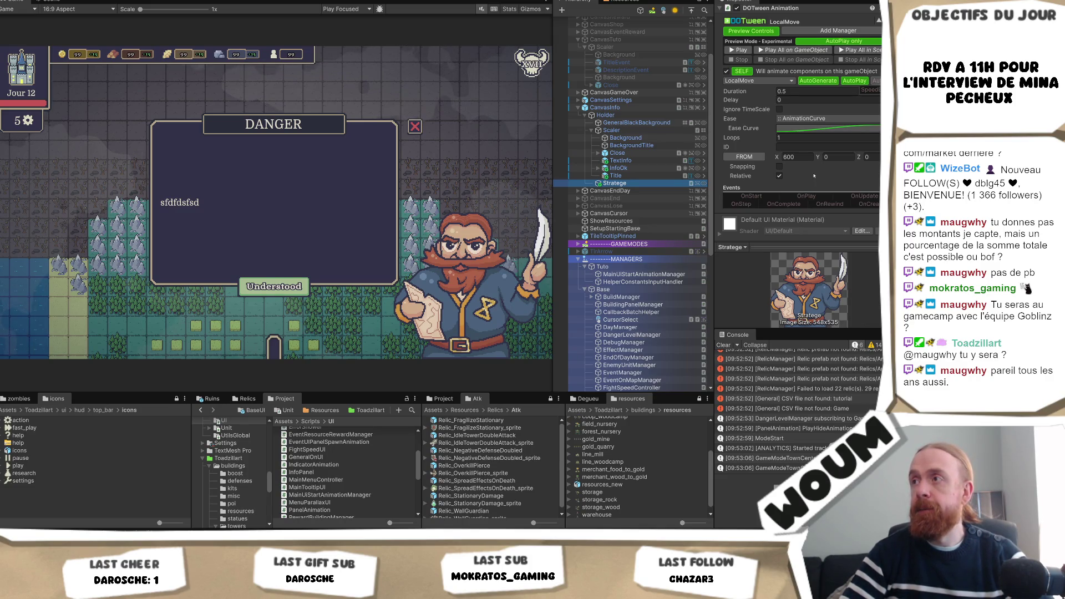
scroll(814, 174, "up", 1)
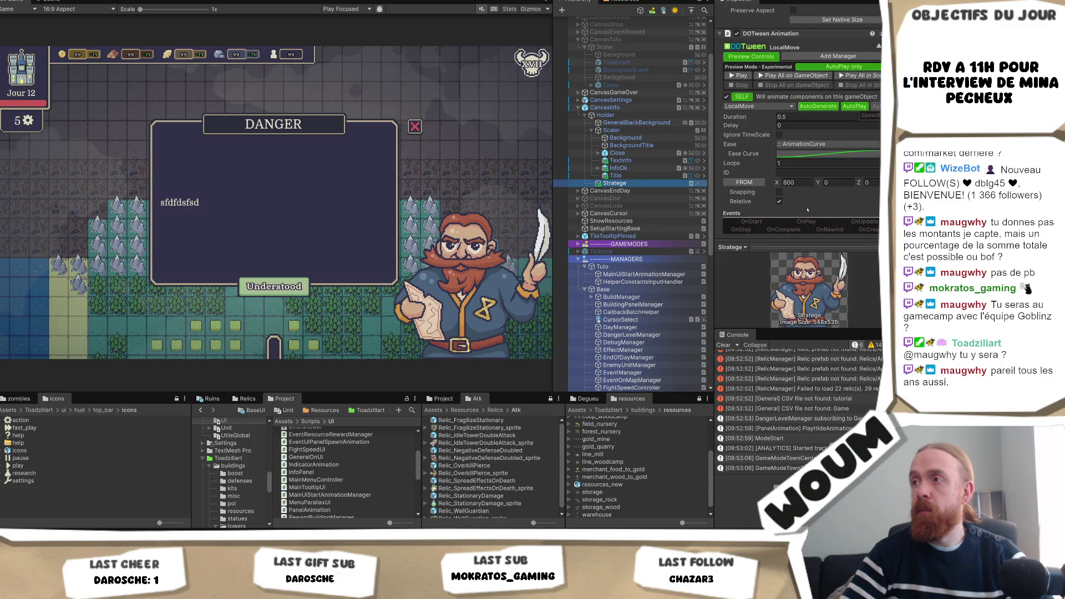
scroll(810, 195, "down", 2)
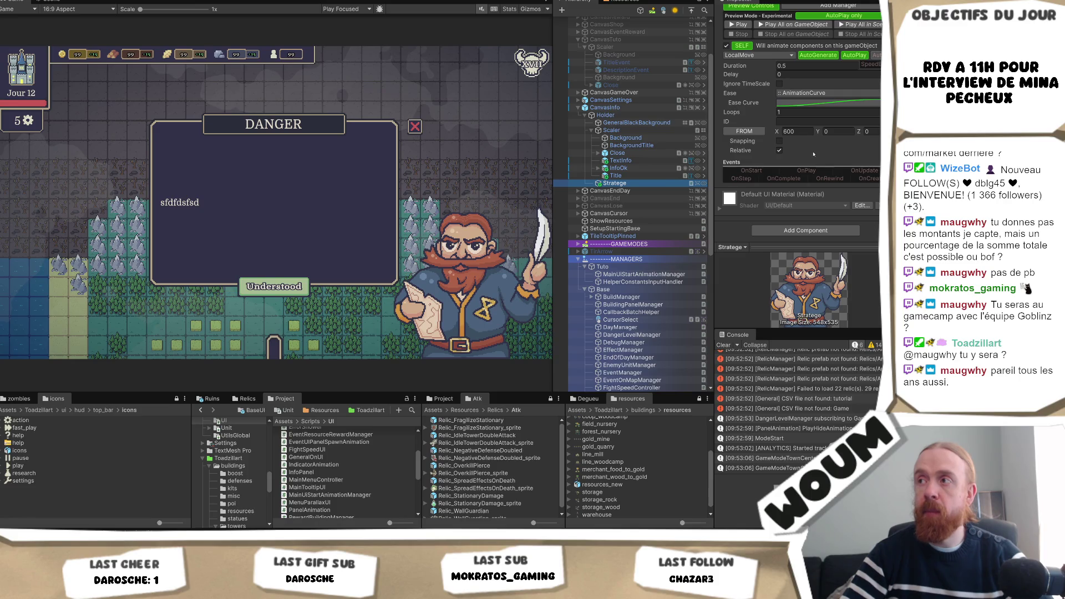
scroll(813, 155, "up", 8)
scroll(814, 154, "down", 8)
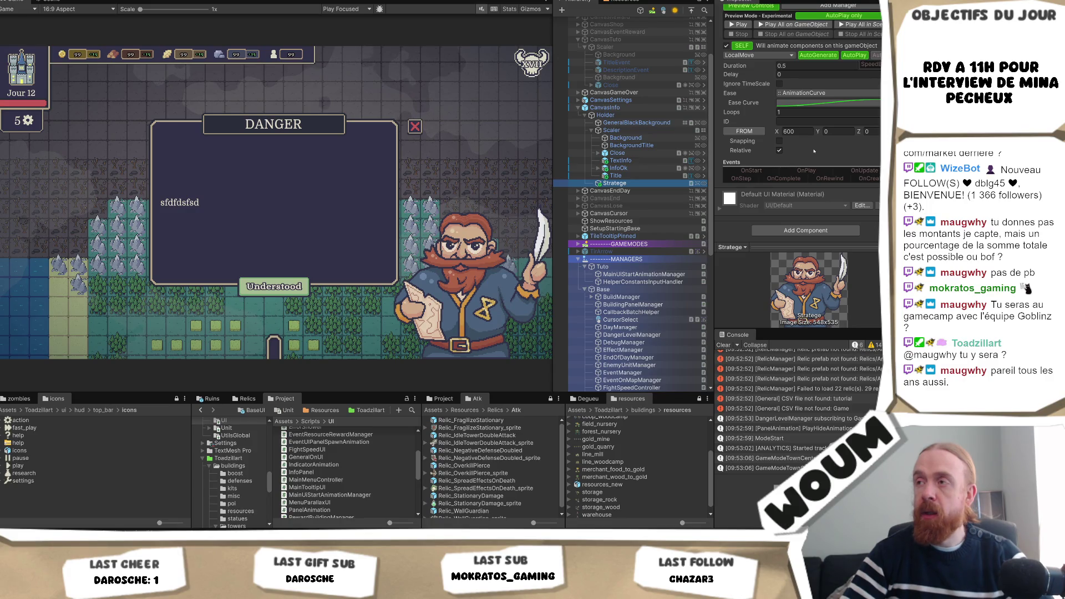
scroll(809, 153, "up", 1)
Set the portrait's DOTween move animation ID to 'Open'.
left_click(801, 146)
type("Start")
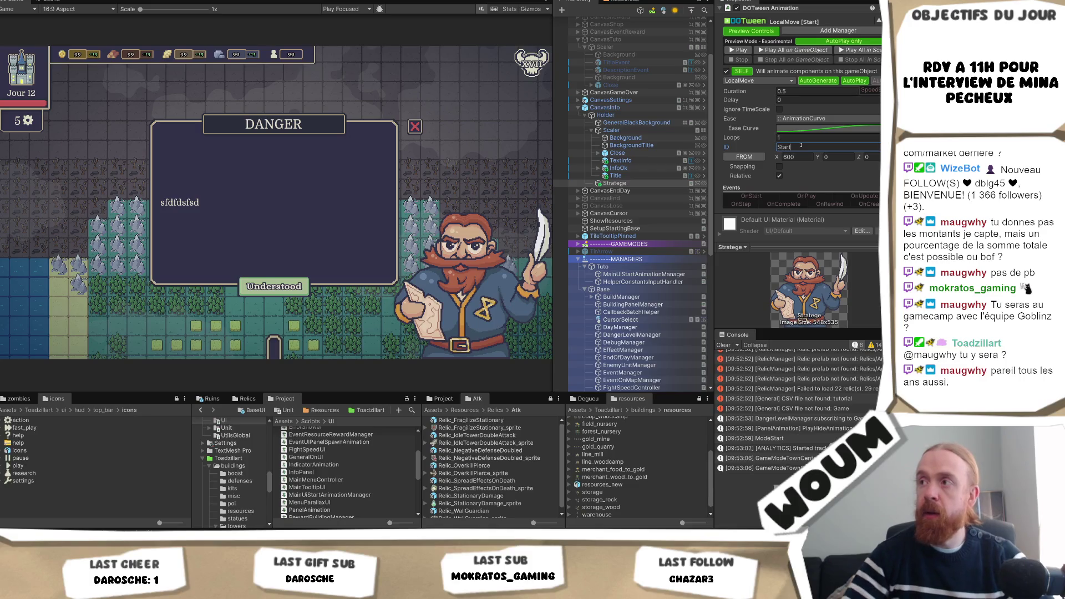
key("BackSpace")
key("BackSpace")
key("BackSpace")
type("Open")
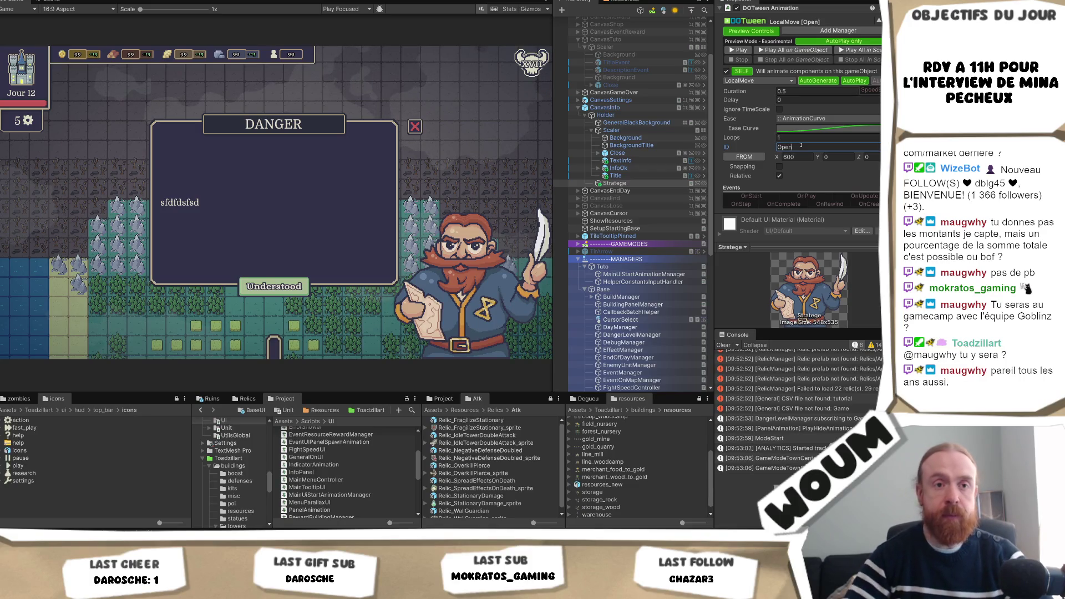
scroll(831, 165, "up", 1)
scroll(831, 165, "up", 3)
Copy the DOTween Animation component and paste it as a new component.
right_click(775, 111)
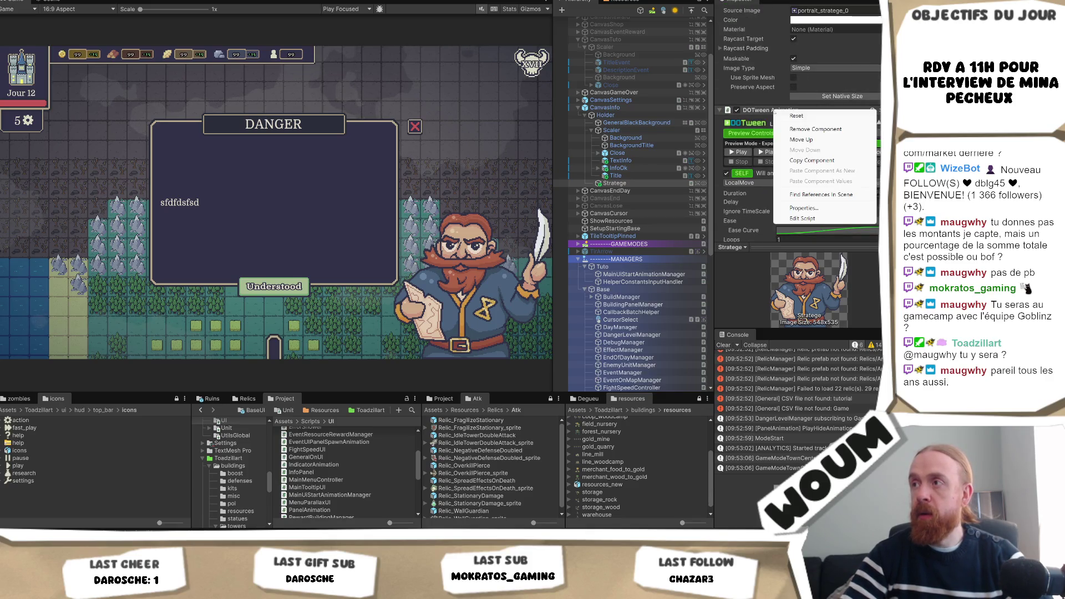
left_click(820, 160)
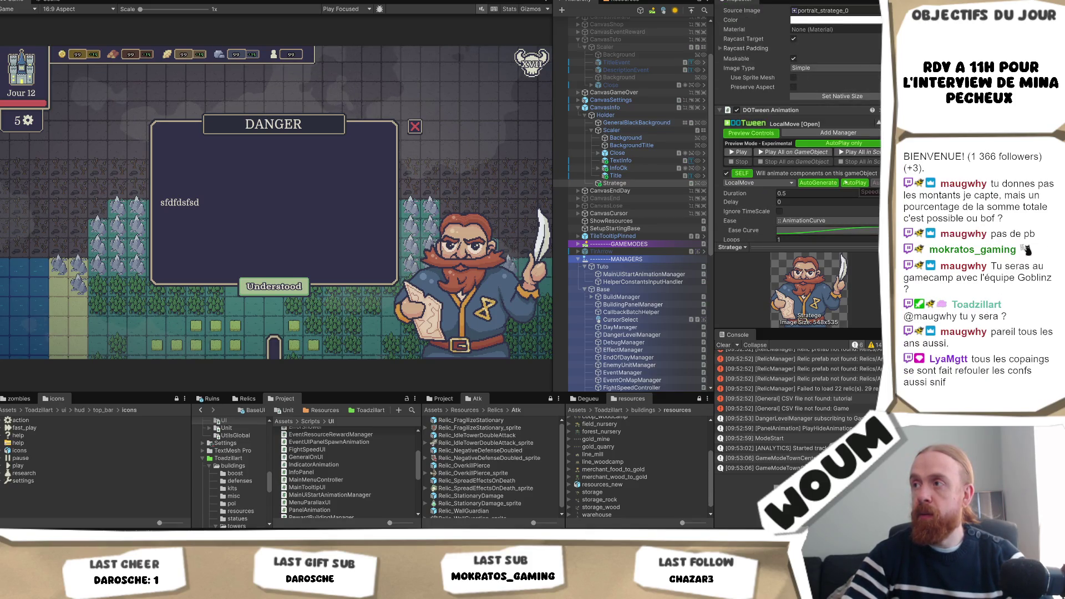
right_click(787, 111)
left_click(804, 173)
right_click(768, 110)
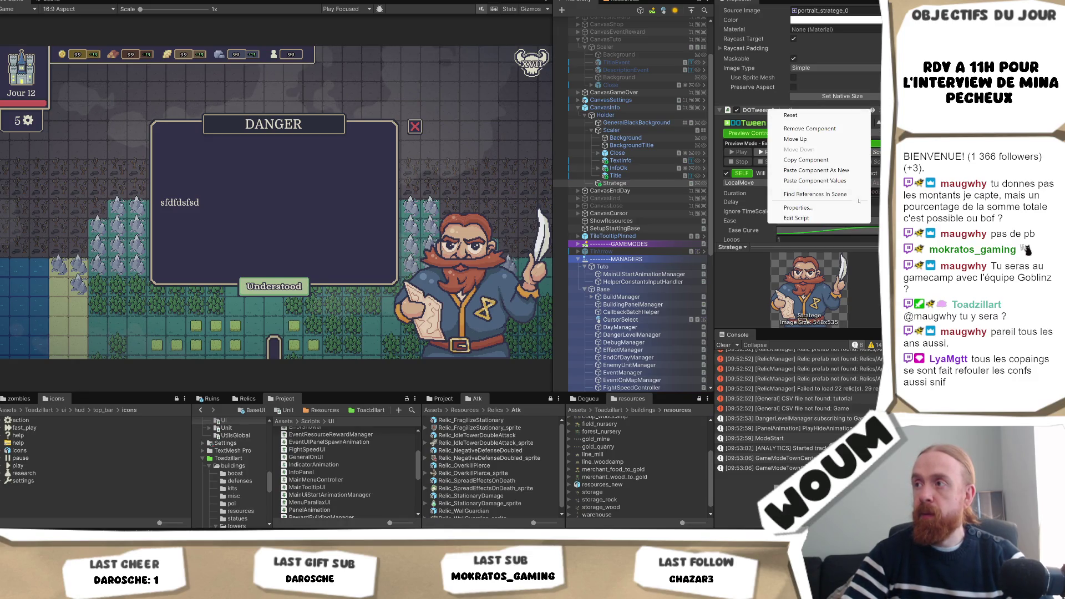
left_click(854, 171)
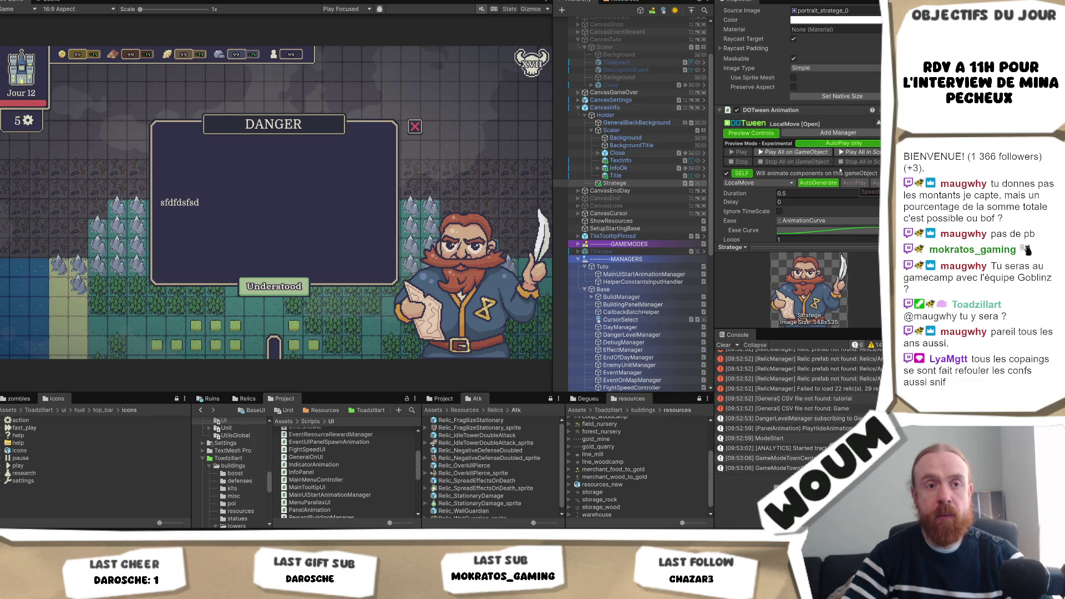
scroll(821, 175, "down", 6)
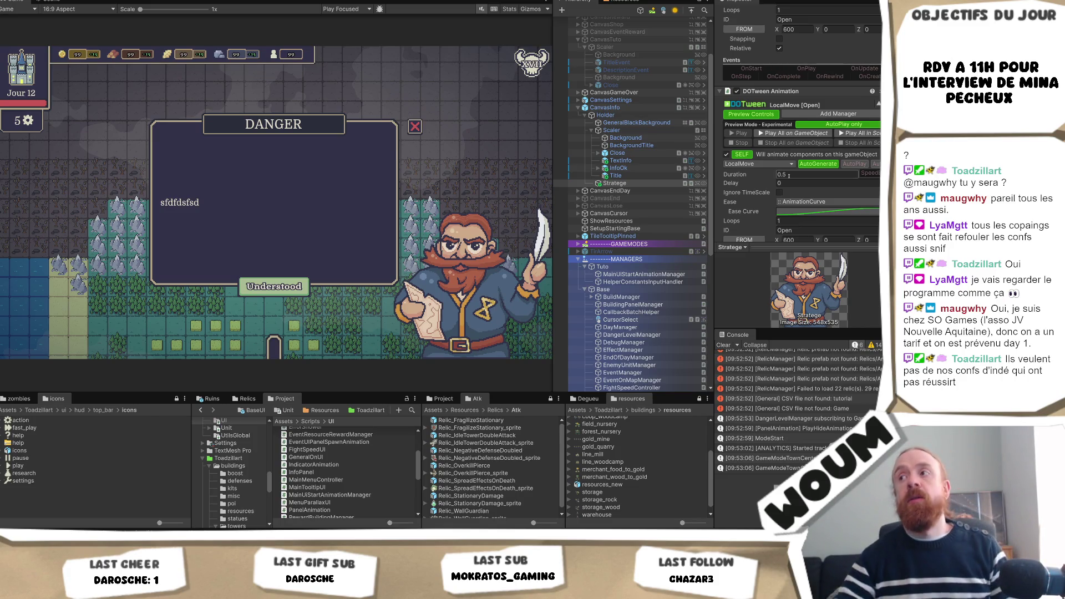
scroll(788, 167, "down", 5)
scroll(783, 145, "up", 1)
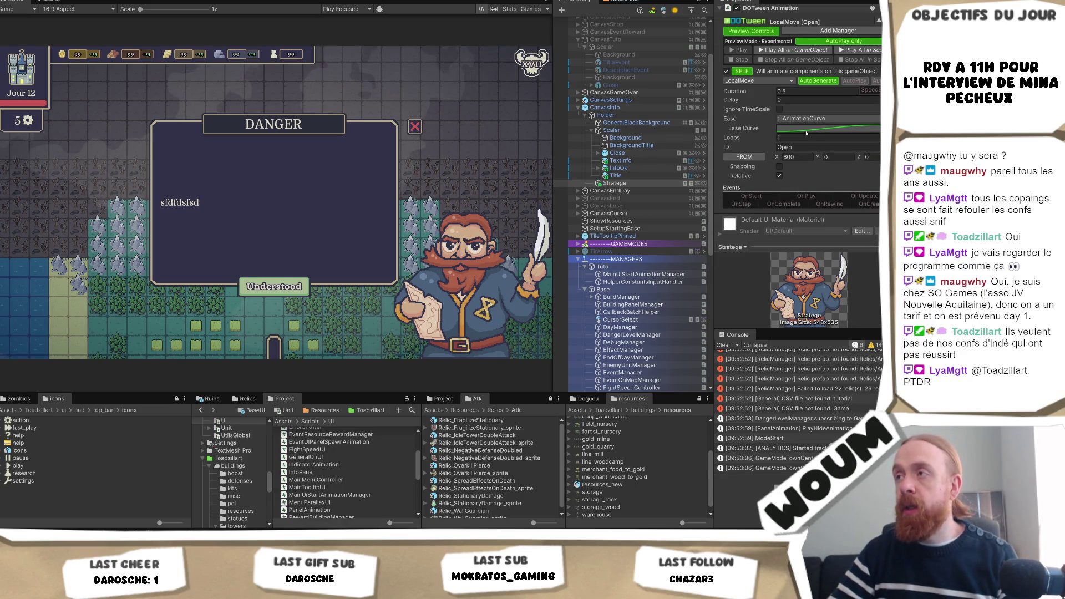
Set the second animation's ID to 'Close' and switch it from FROM to TO.
left_click(797, 147)
type("Clo")
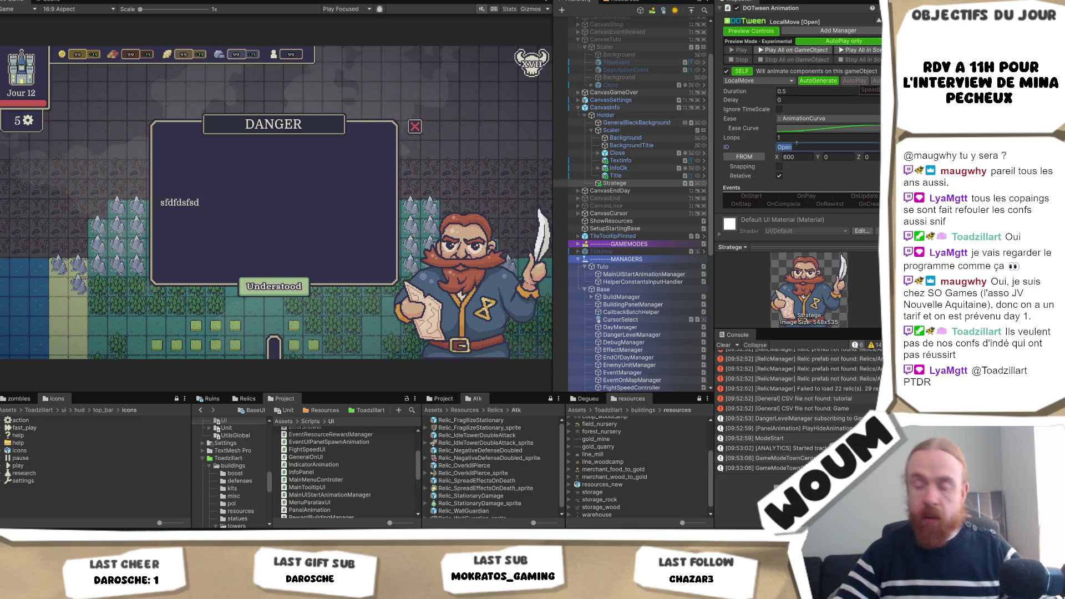
type("se")
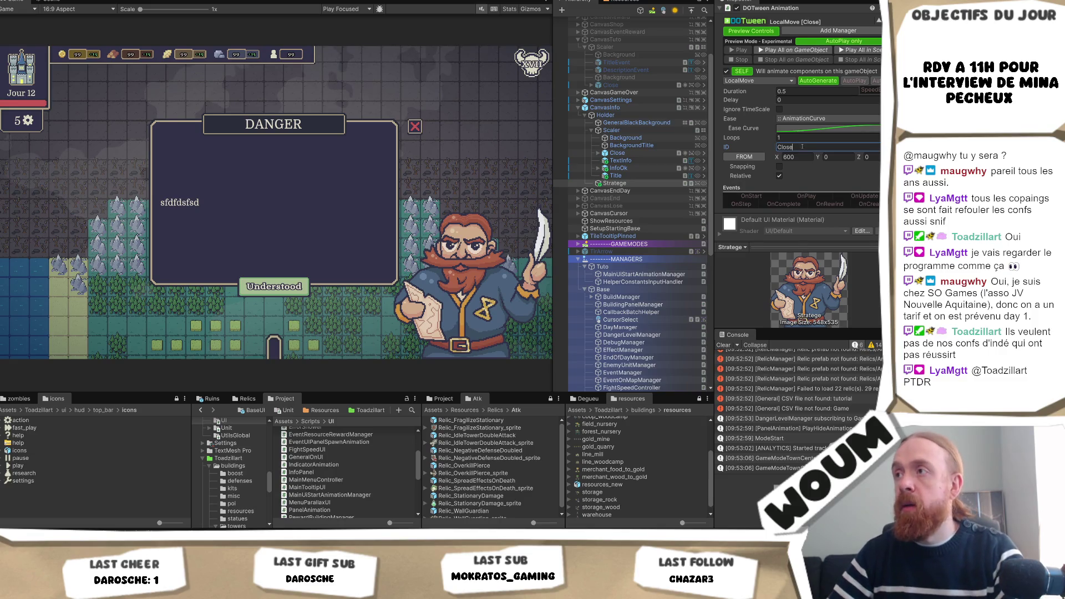
left_click(745, 157)
scroll(832, 160, "up", 2)
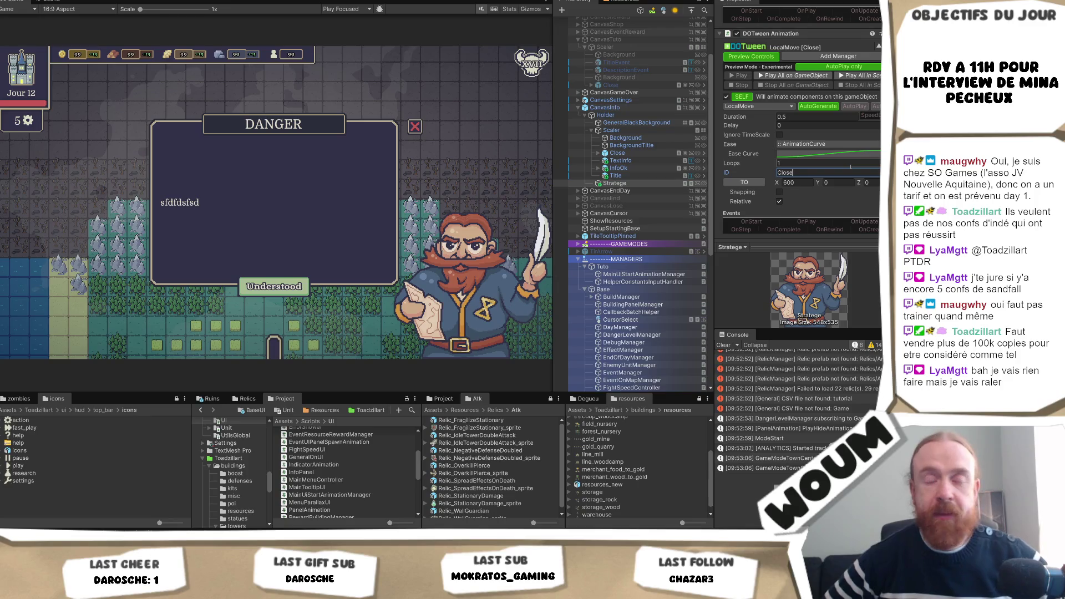
scroll(868, 127, "up", 7)
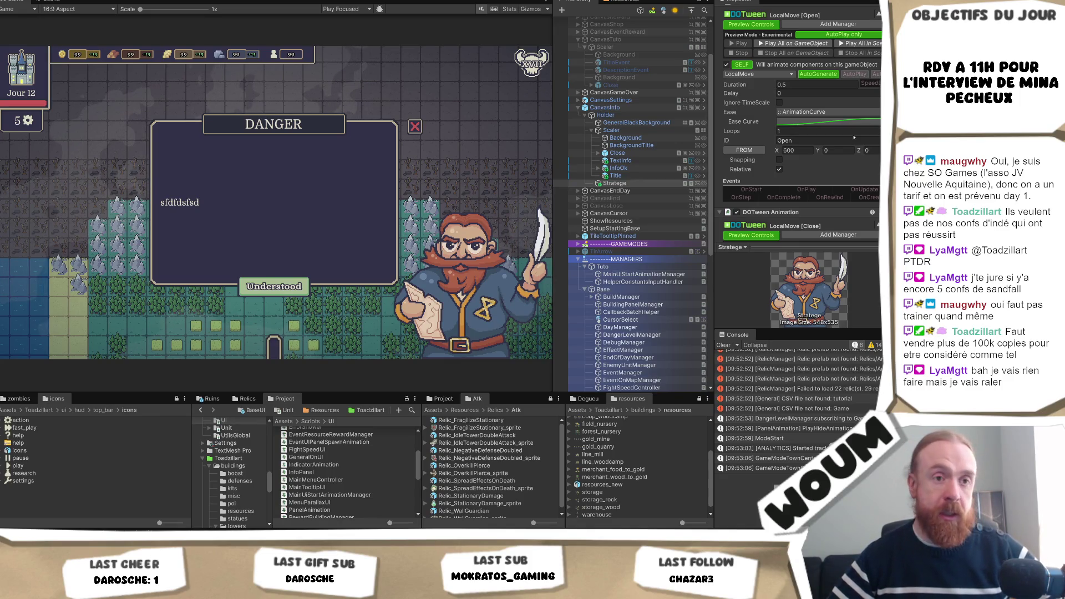
scroll(854, 137, "down", 10)
Check the Close animation's target of X 600, Y 0 and enlarge the Inspector area.
left_click(790, 132)
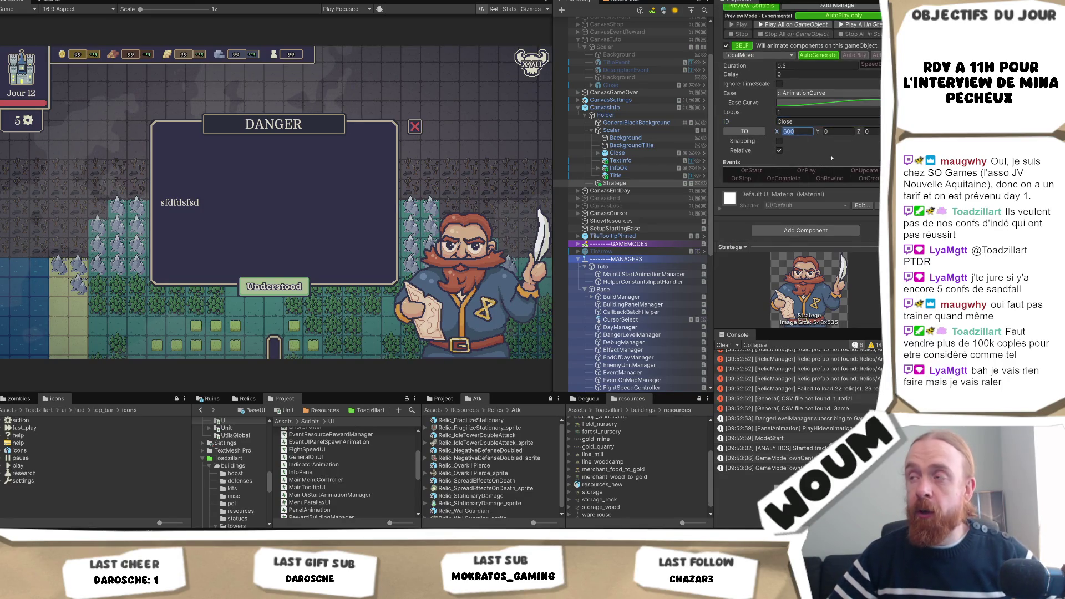
left_click(834, 132)
scroll(857, 163, "up", 3)
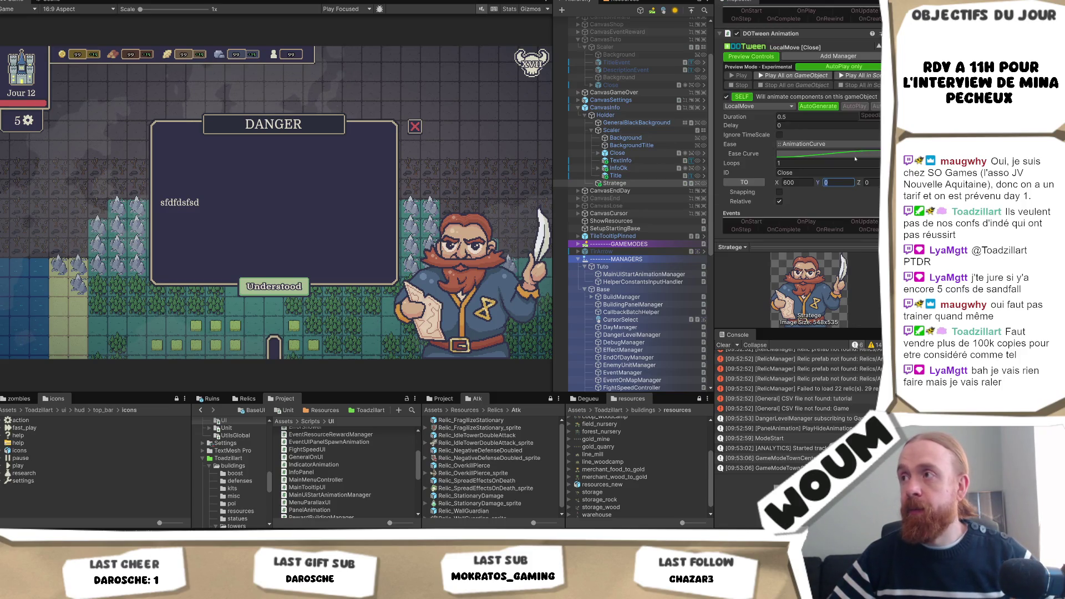
left_click_drag(804, 335, 814, 411)
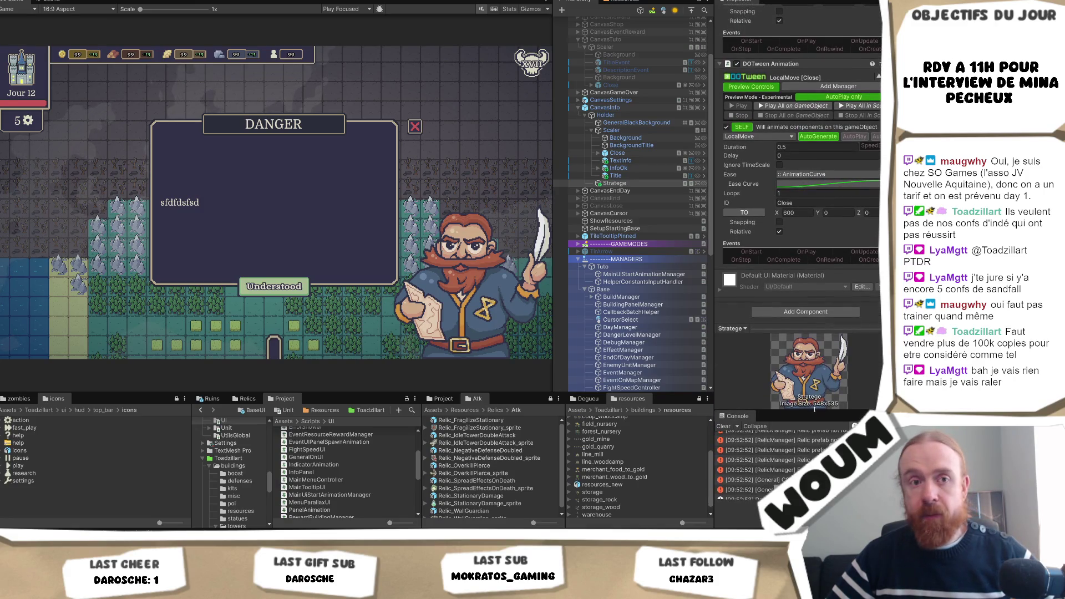
scroll(848, 193, "up", 6)
scroll(848, 192, "up", 3)
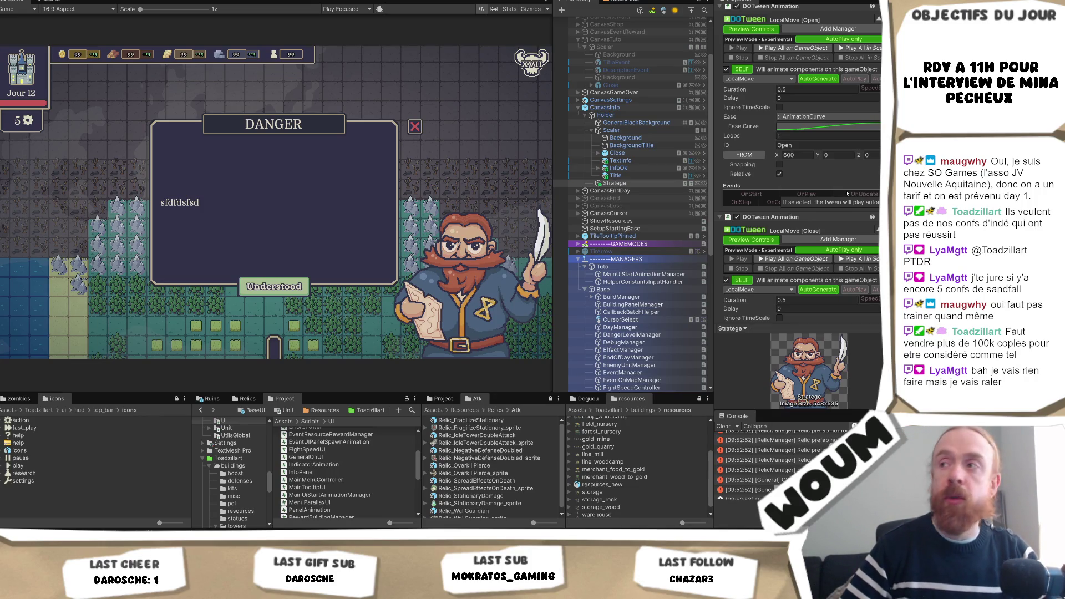
scroll(799, 167, "up", 5)
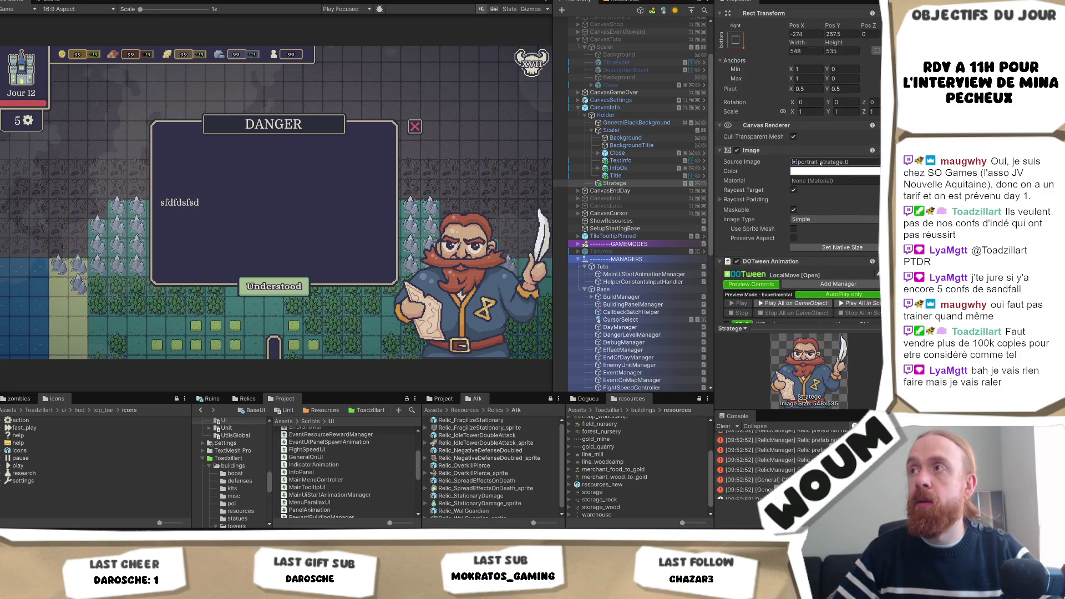
scroll(820, 163, "up", 1)
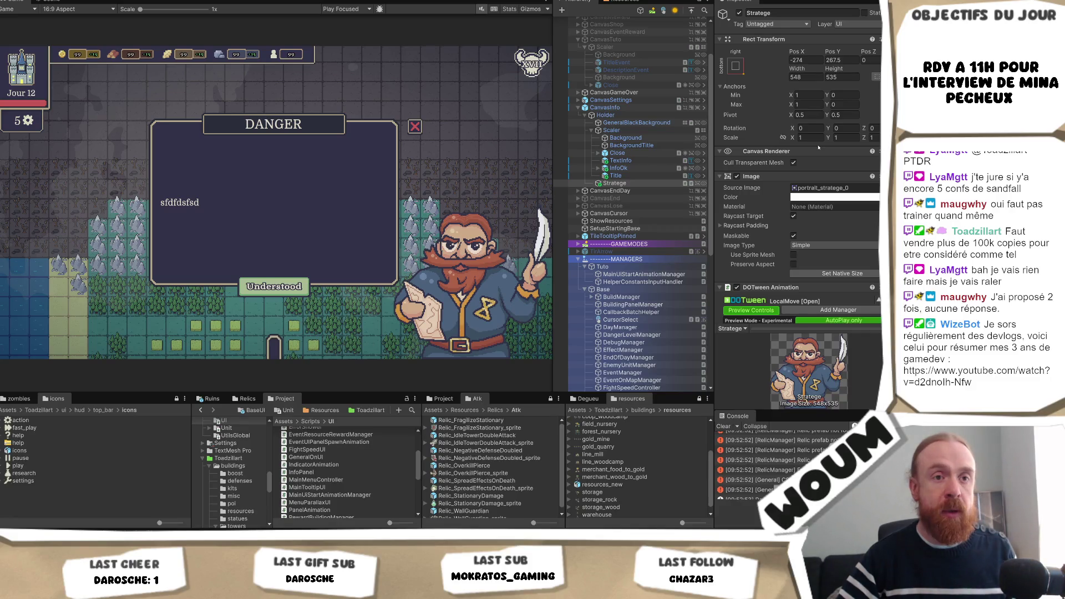
scroll(841, 173, "down", 3)
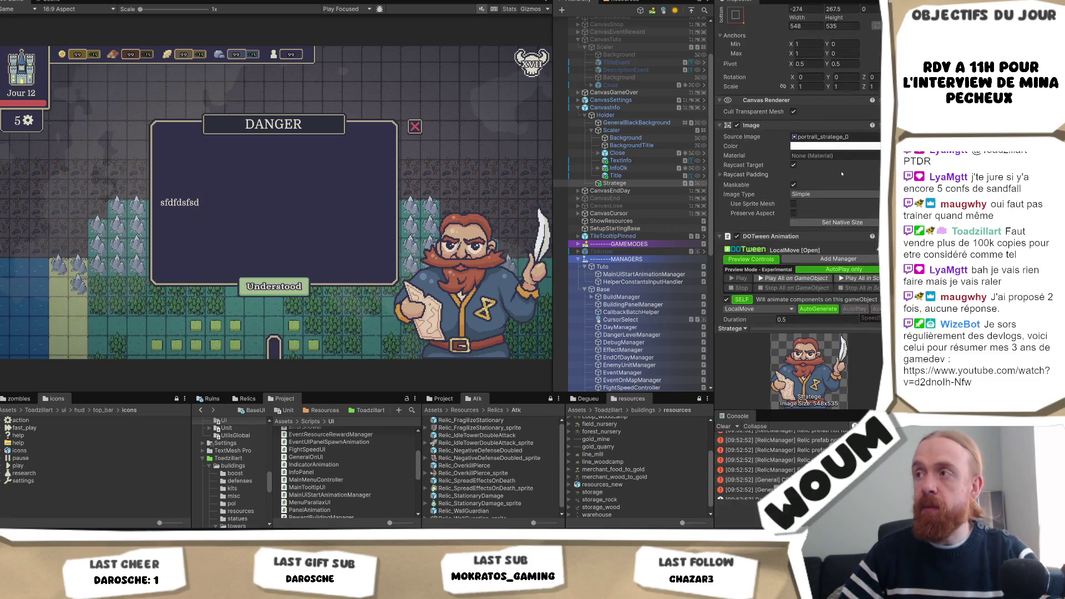
scroll(842, 174, "down", 4)
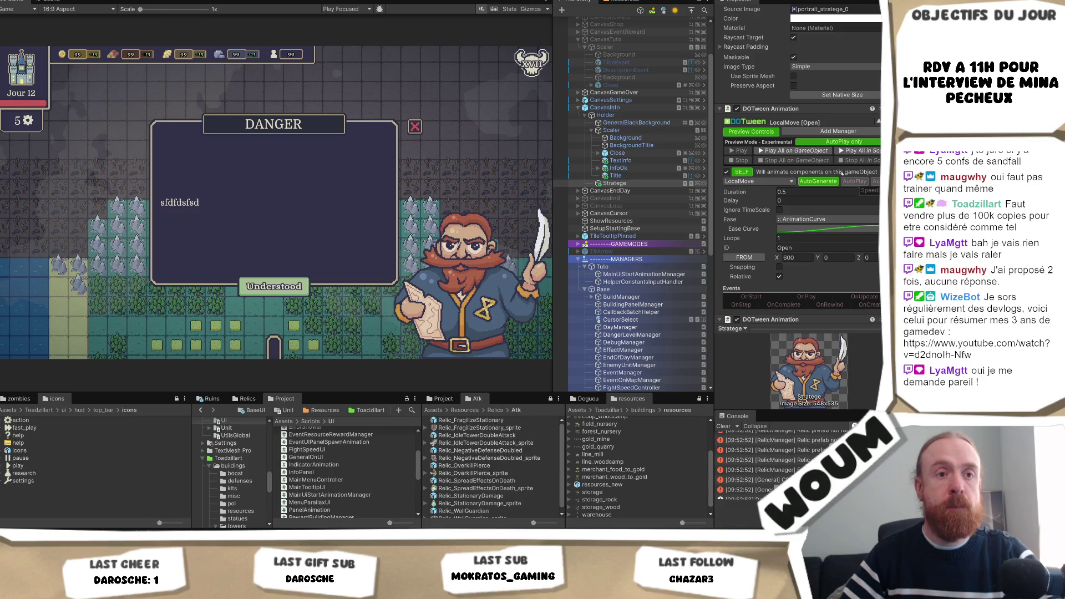
scroll(841, 174, "down", 6)
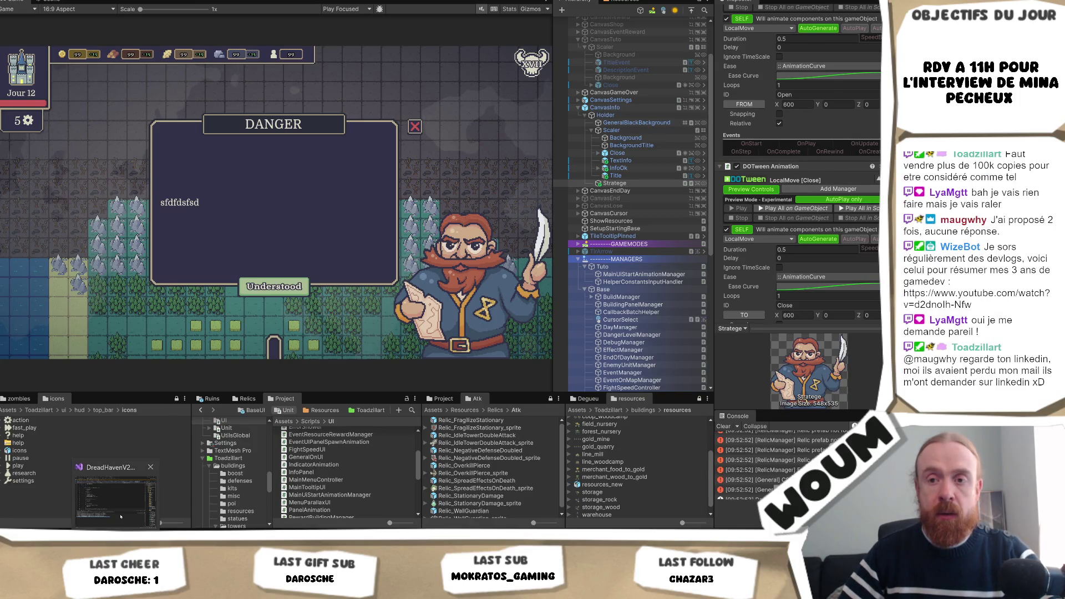
key("alt+Tab")
Change the restart call in ShowAnimations to DORestartById("Open").
scroll(257, 276, "up", 14)
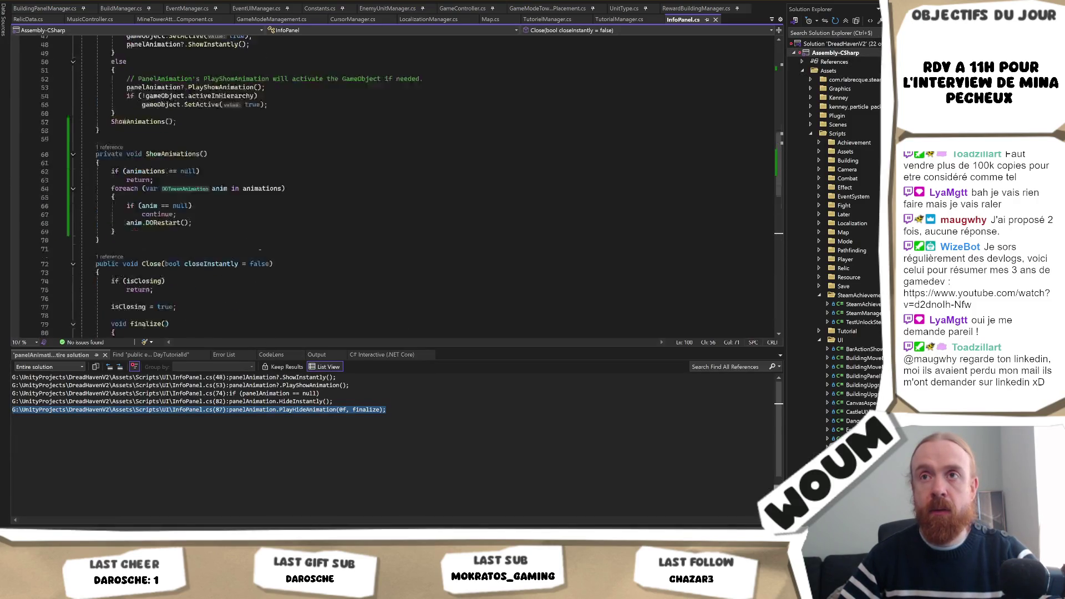
left_click(186, 274)
type("\"Open")
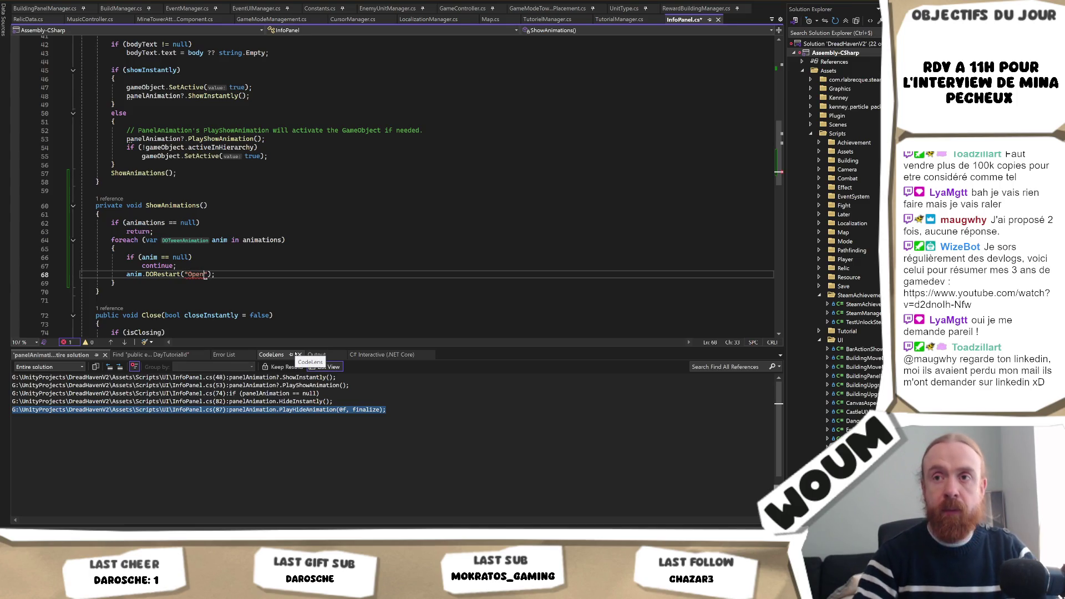
double_click(164, 274)
type("DORestartById")
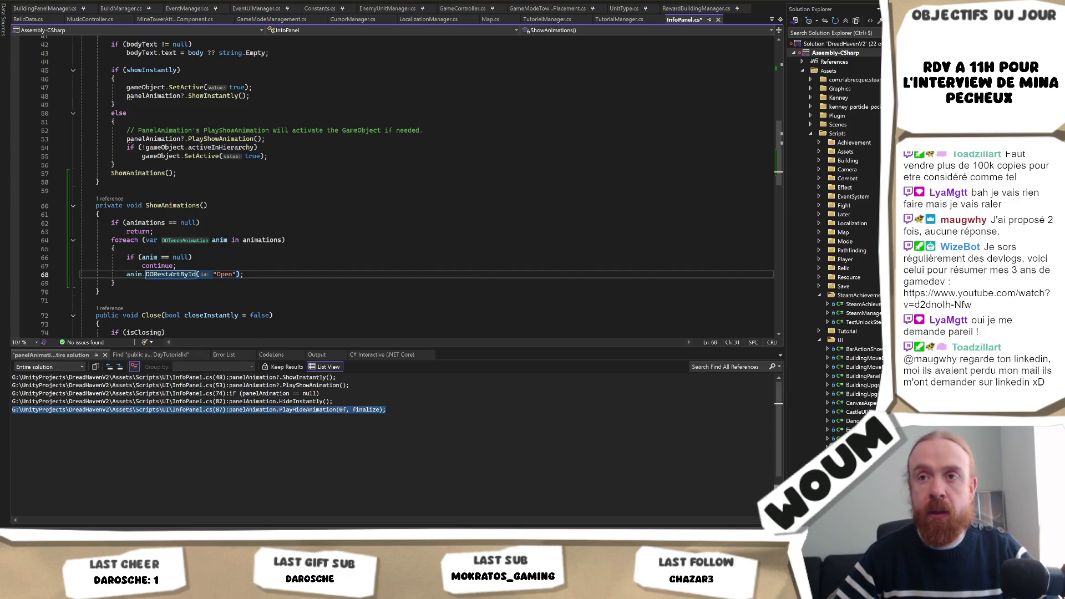
Paste a HideAnimations method below ShowAnimations.
mouse_move(113, 298)
left_mouse_down()
mouse_move(118, 209)
mouse_move(135, 194)
left_mouse_up()
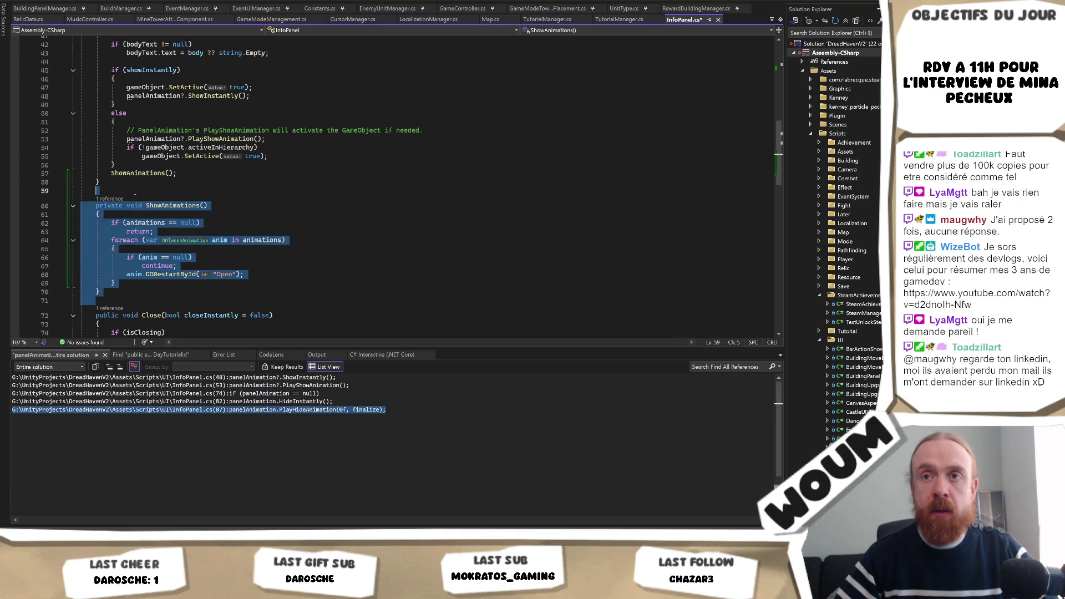
left_click(203, 205)
double_click(191, 206)
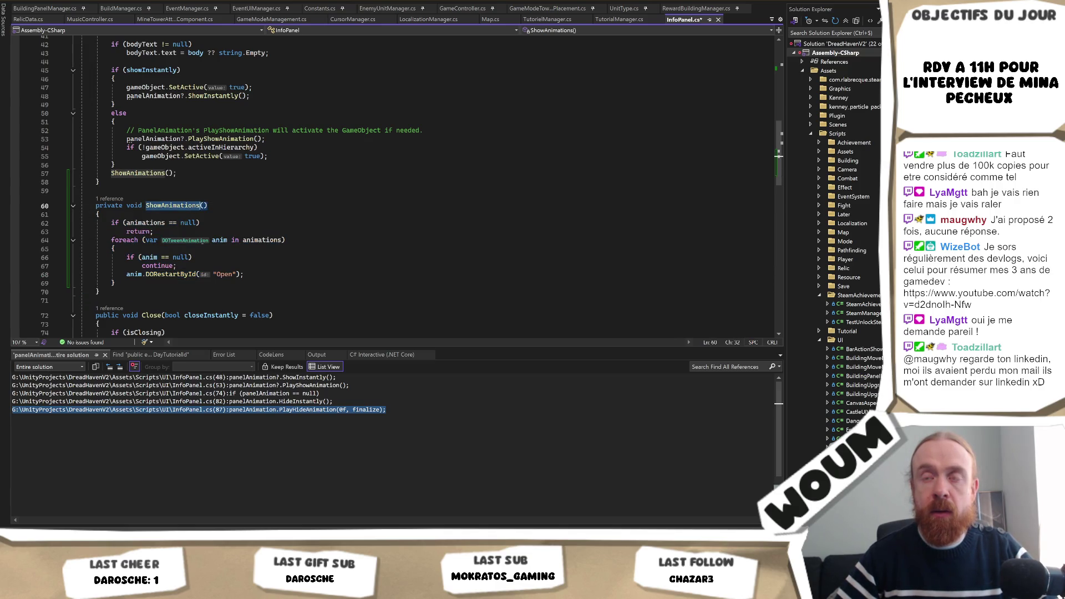
left_click(126, 293)
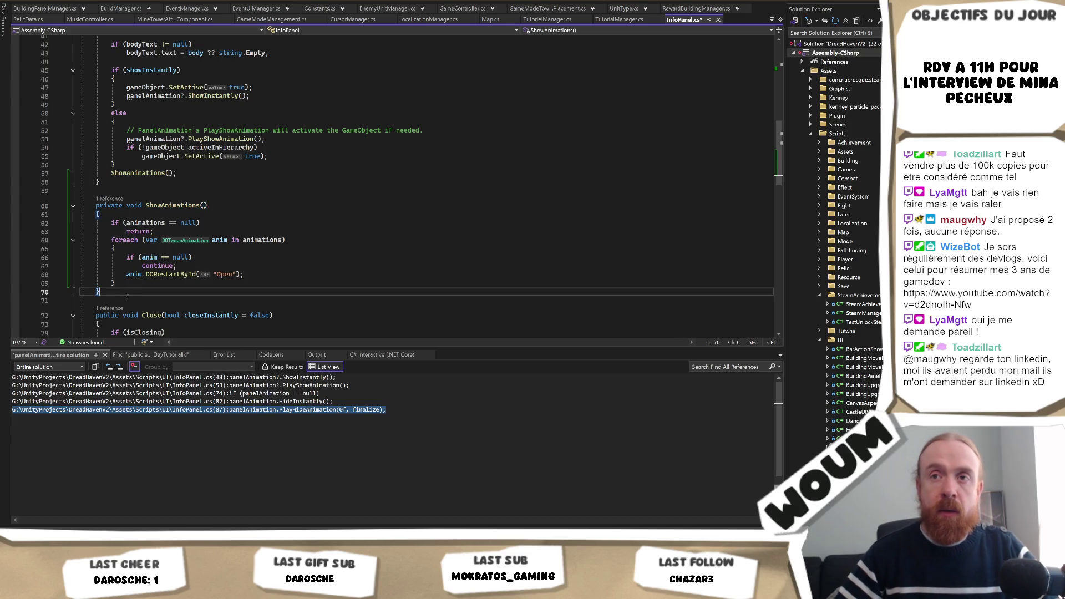
key("Return")
key("Return")
type("prv")
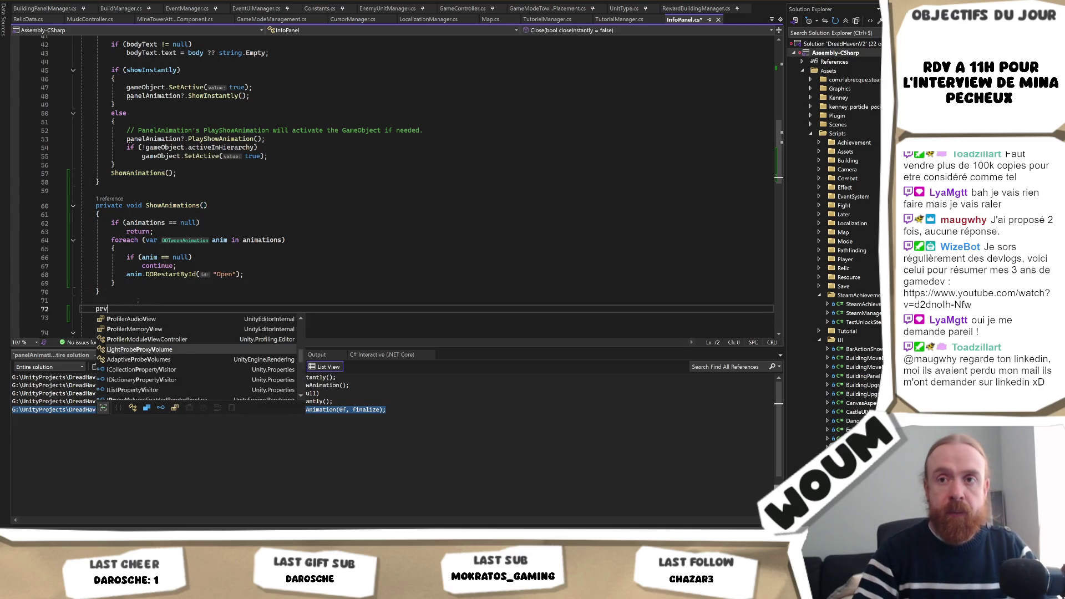
key("BackSpace")
type("ivate")
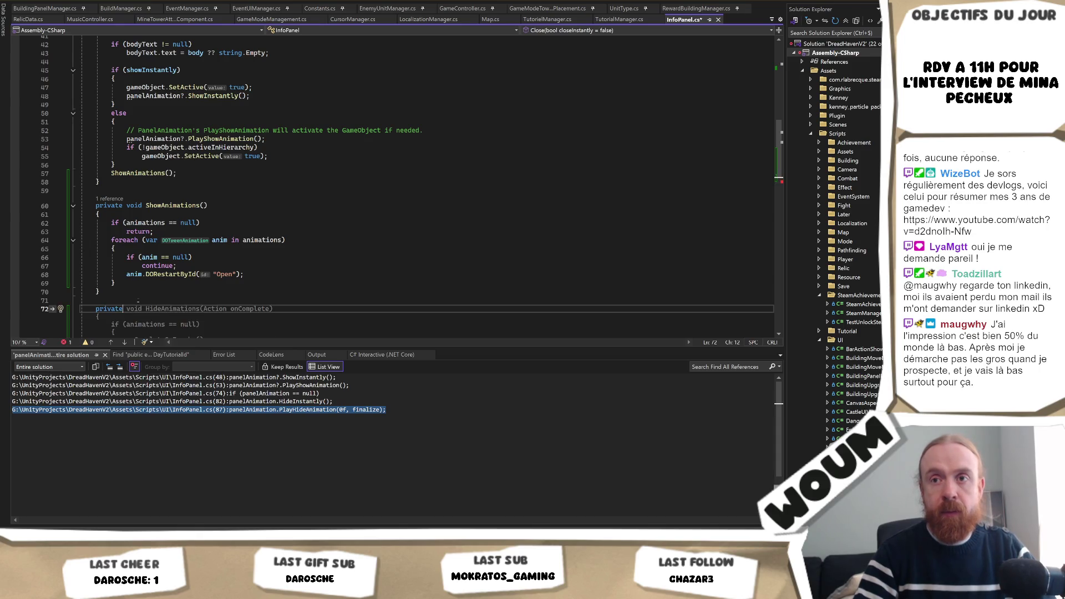
key("ctrl+v")
Review the pasted DOPlayBackwardsById call, delete the pasted method, and reselect ShowAnimations.
scroll(228, 254, "up", 2)
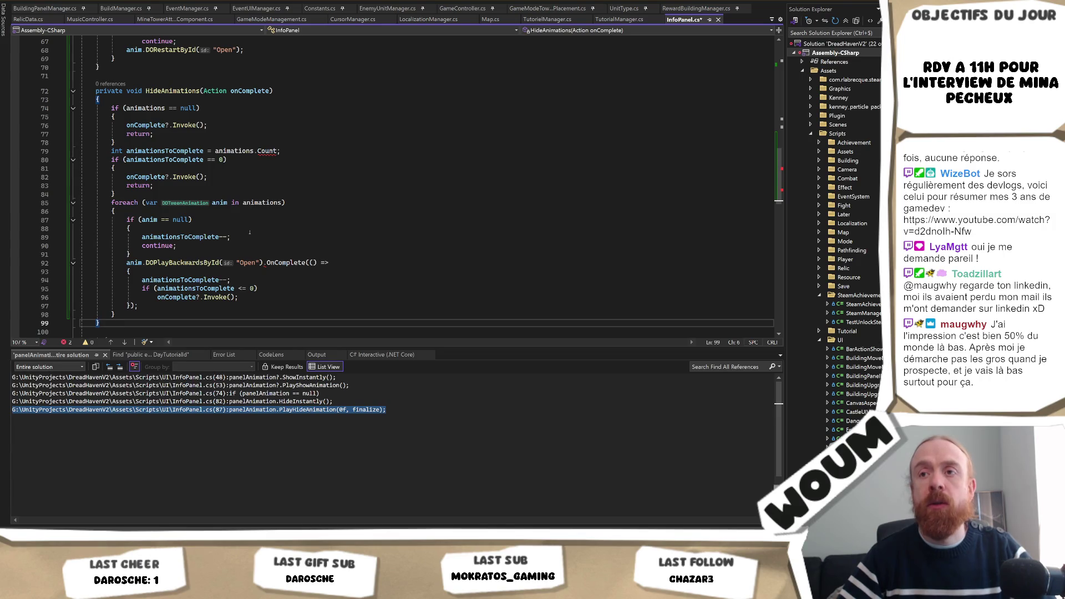
double_click(196, 263)
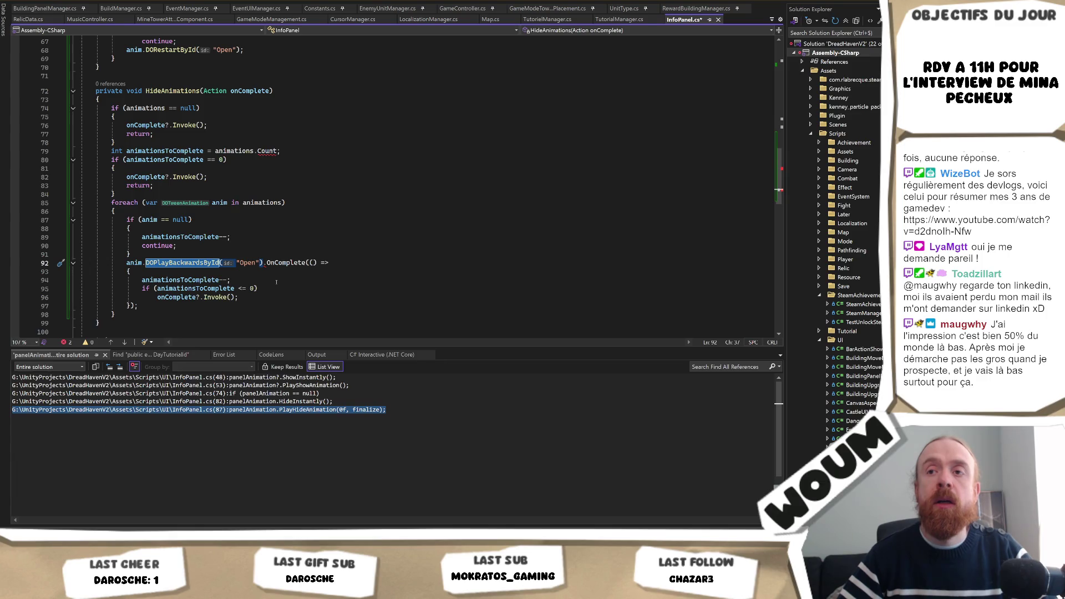
scroll(293, 272, "up", 1)
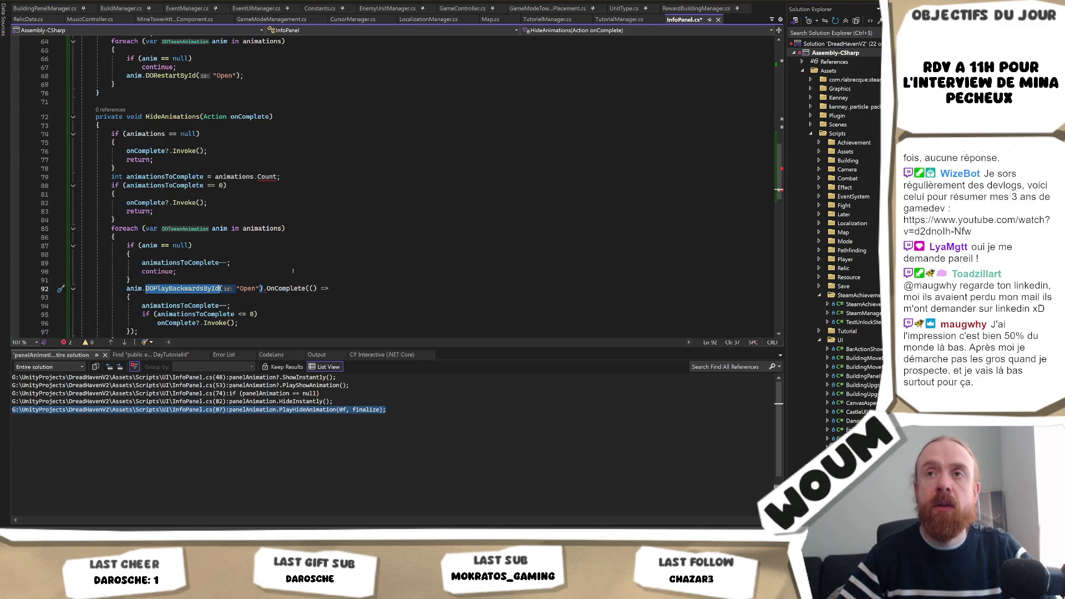
key("ctrl+minus")
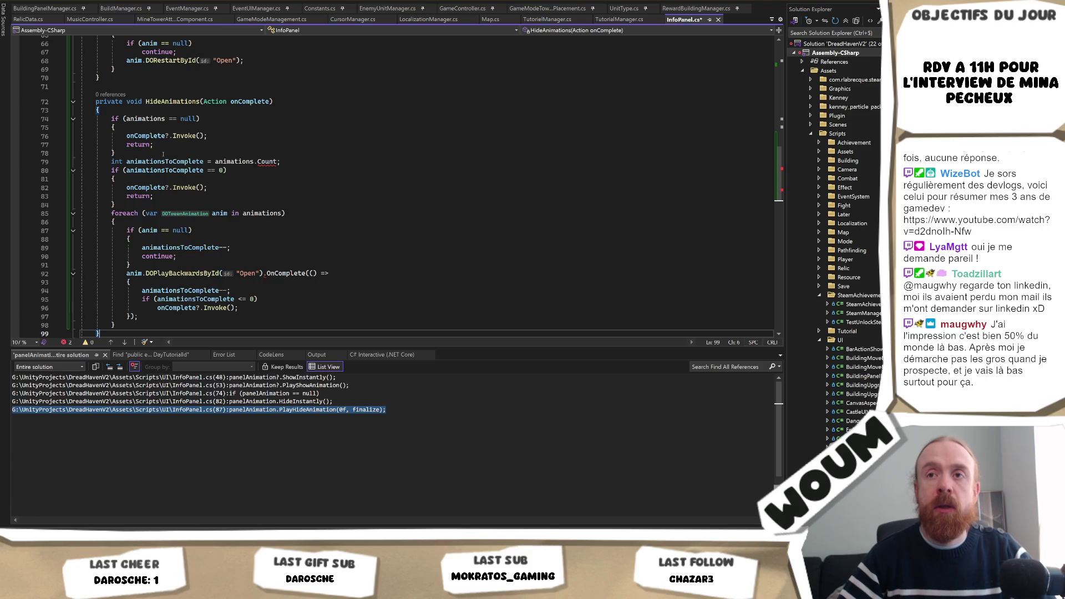
scroll(161, 273, "up", 3)
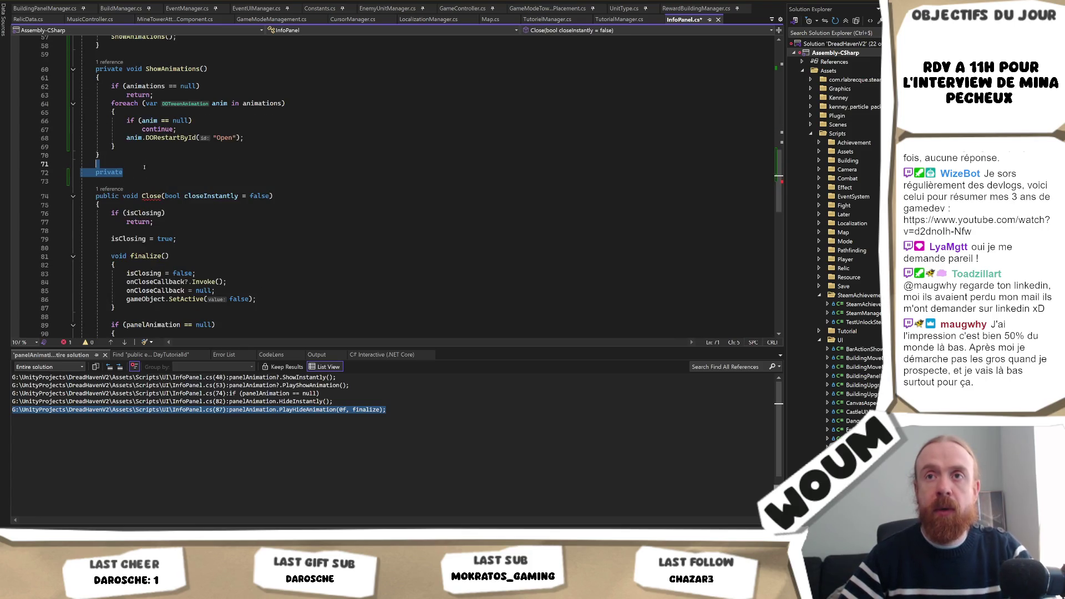
left_click(132, 161, "shift")
key("Delete")
left_click(102, 154)
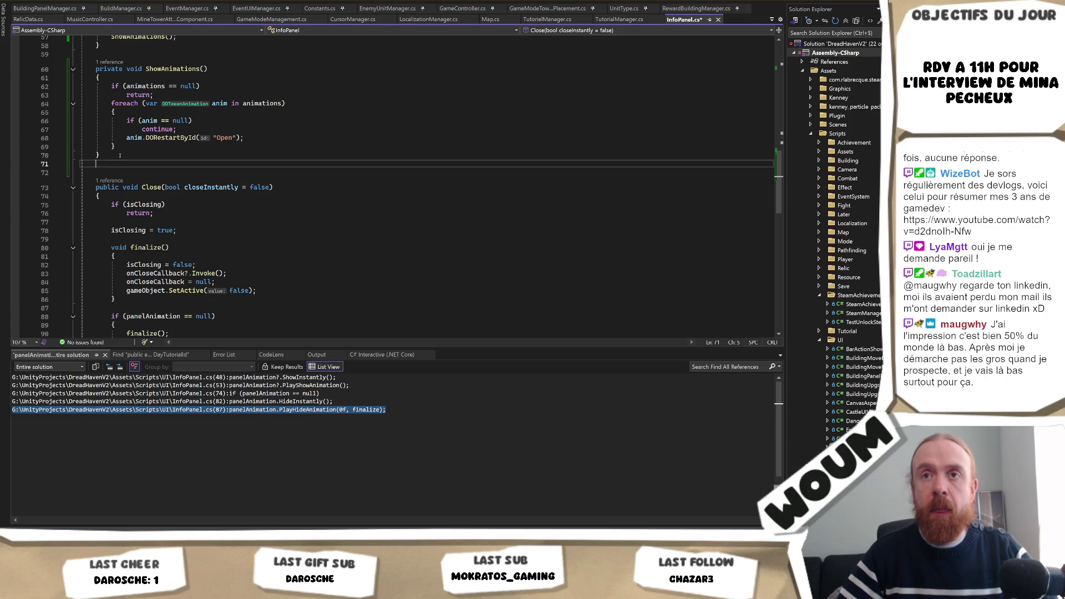
left_click(150, 69, "shift")
key("shift+Up")
Duplicate ShowAnimations and make the copy call DOPlayBackwards() with no Open ID.
key("ctrl+d")
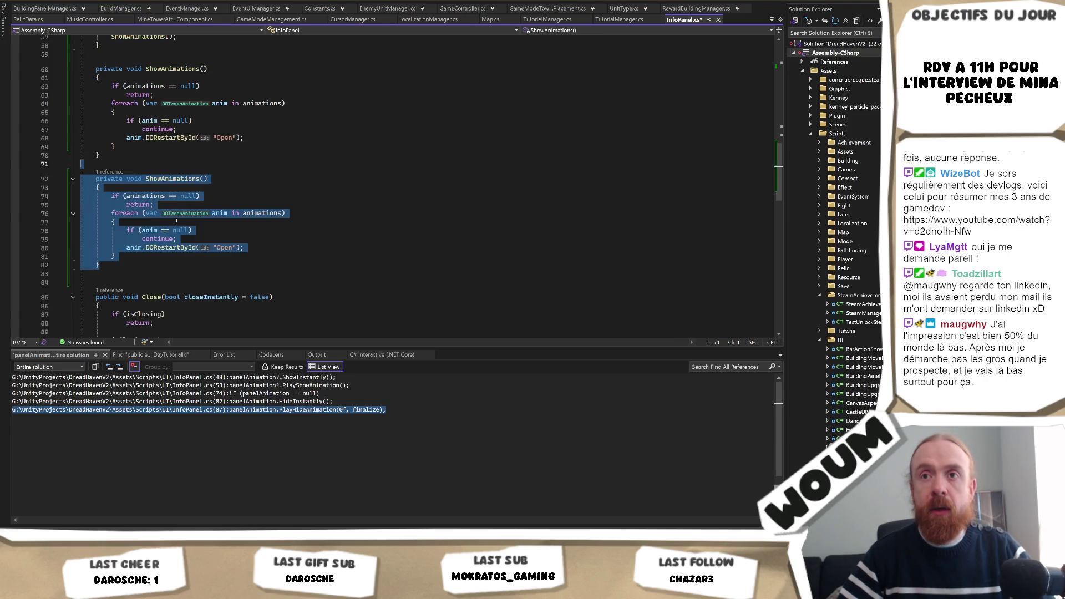
double_click(148, 248)
type("DoPlayN")
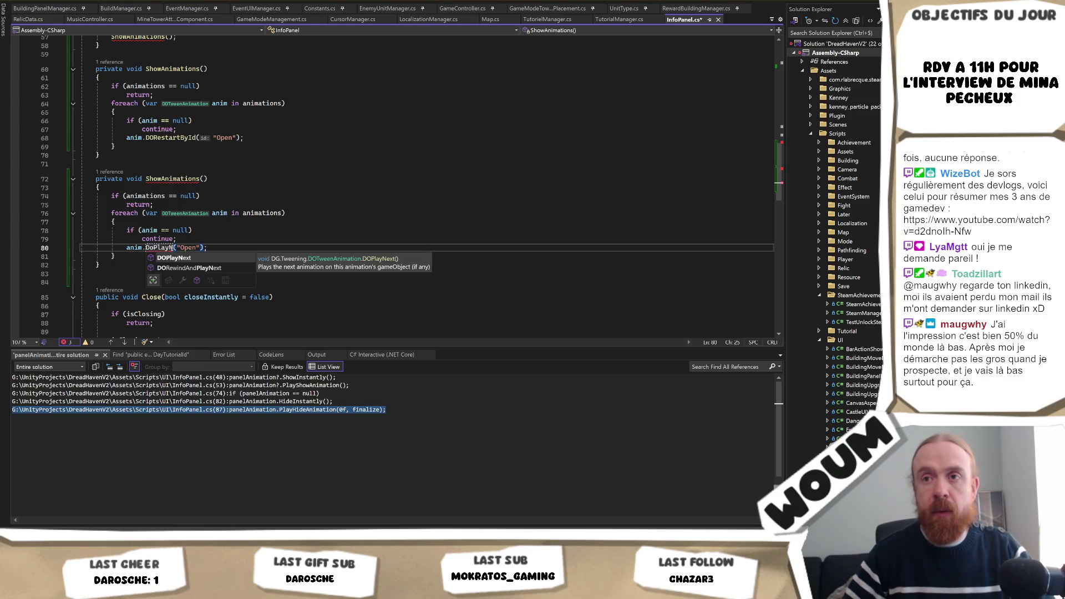
key("BackSpace")
key("Down")
key("Down")
key("Down")
key("Tab")
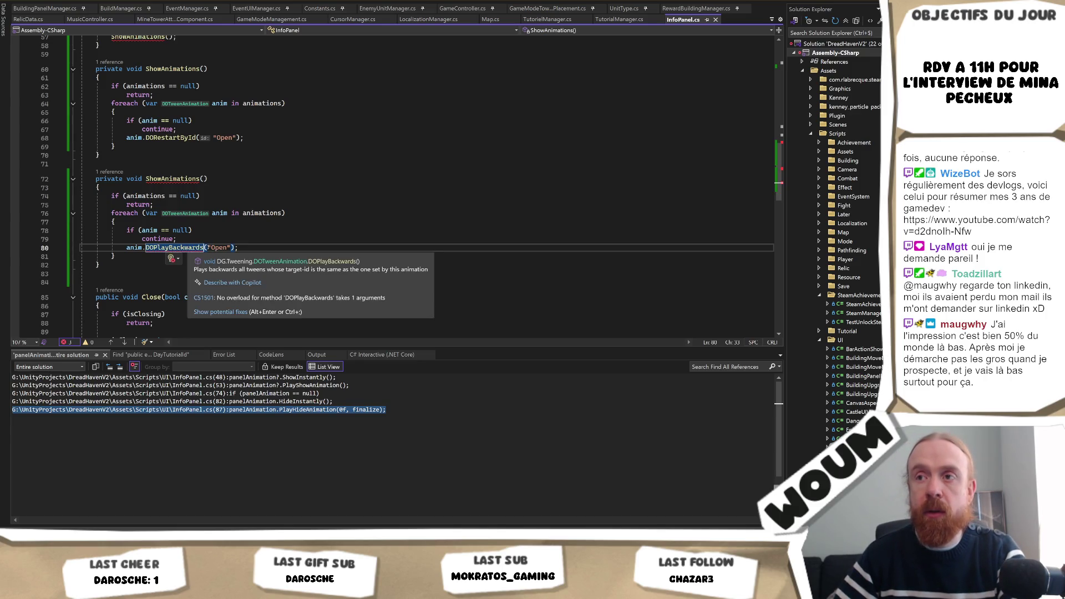
double_click(220, 248)
key("BackSpace")
Remove the "Open" argument from ShowAnimations, rename the copy HideAnimations, and save InfoPanel.cs.
key("BackSpace")
key("Delete")
double_click(225, 138)
key("BackSpace")
key("BackSpace")
key("Delete")
left_click(186, 179)
key("ctrl+BackSpace")
type("HideAnimation")
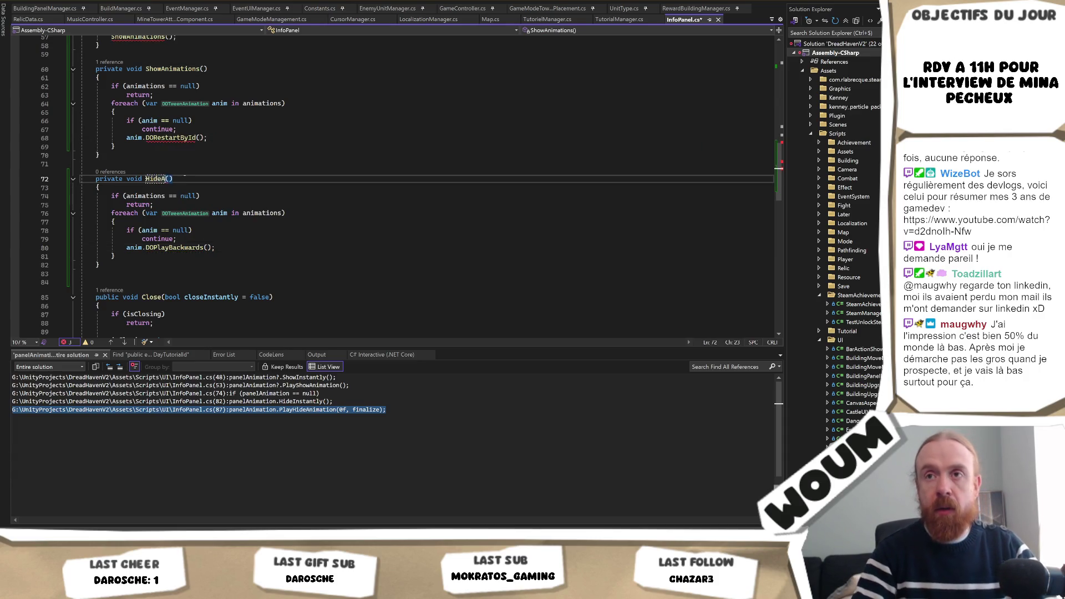
type("s")
key("ctrl+s")
Shorten ShowAnimations' DORestartById call to plain DORestart() and switch back to Unity.
left_click(176, 129)
left_click(195, 138)
key("BackSpace")
key("BackSpace")
key("BackSpace")
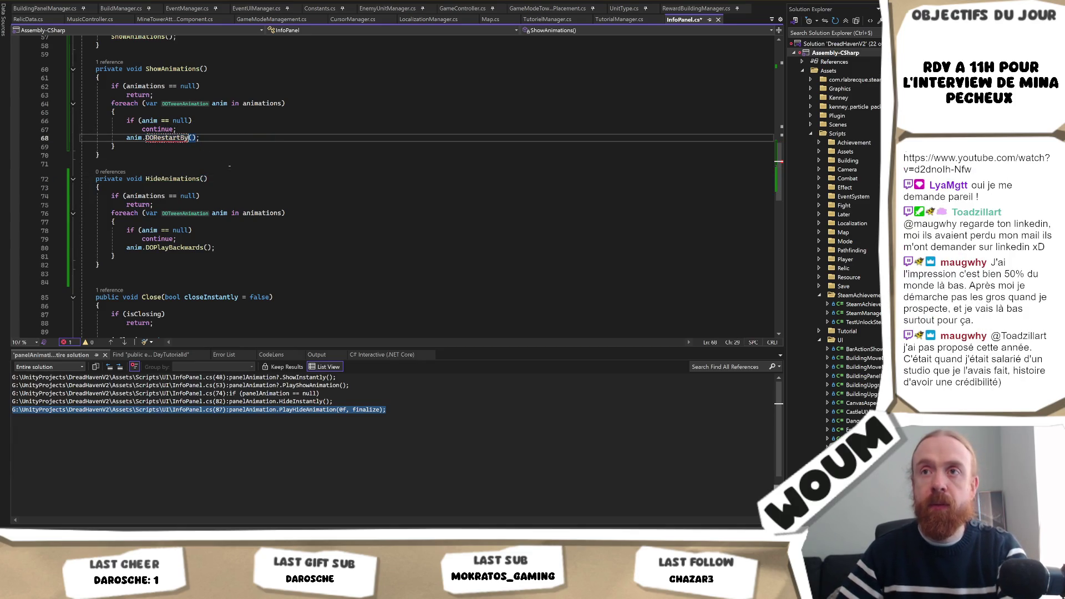
key("alt+Tab")
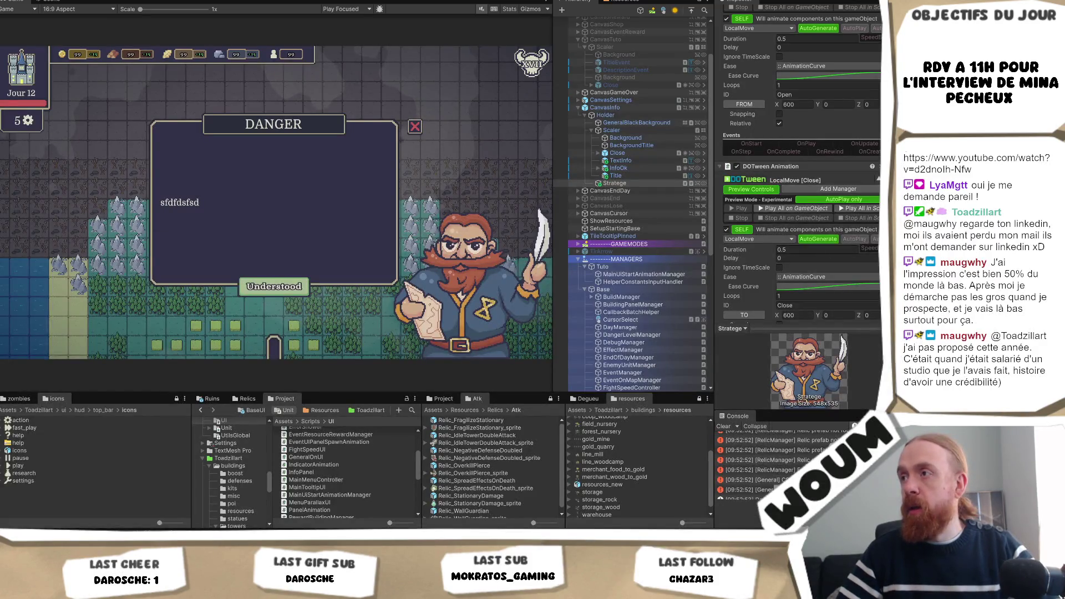
Remove the Strategie portrait's Close DOTween animation, clear the remaining Open ID, and select CanvasInfo.
right_click(804, 168)
left_click(842, 189)
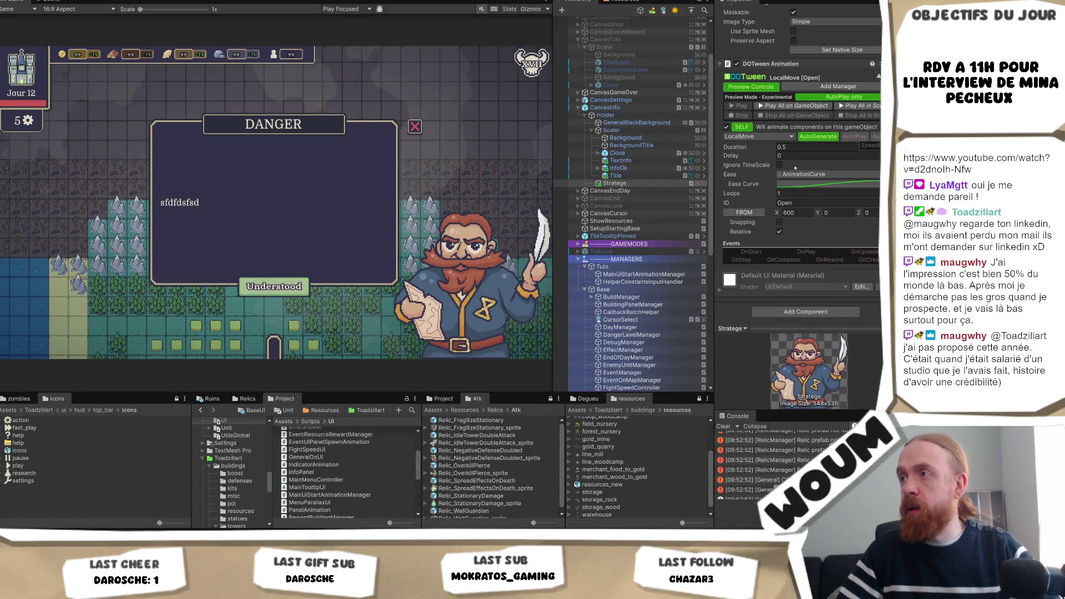
left_click(810, 203)
key("BackSpace")
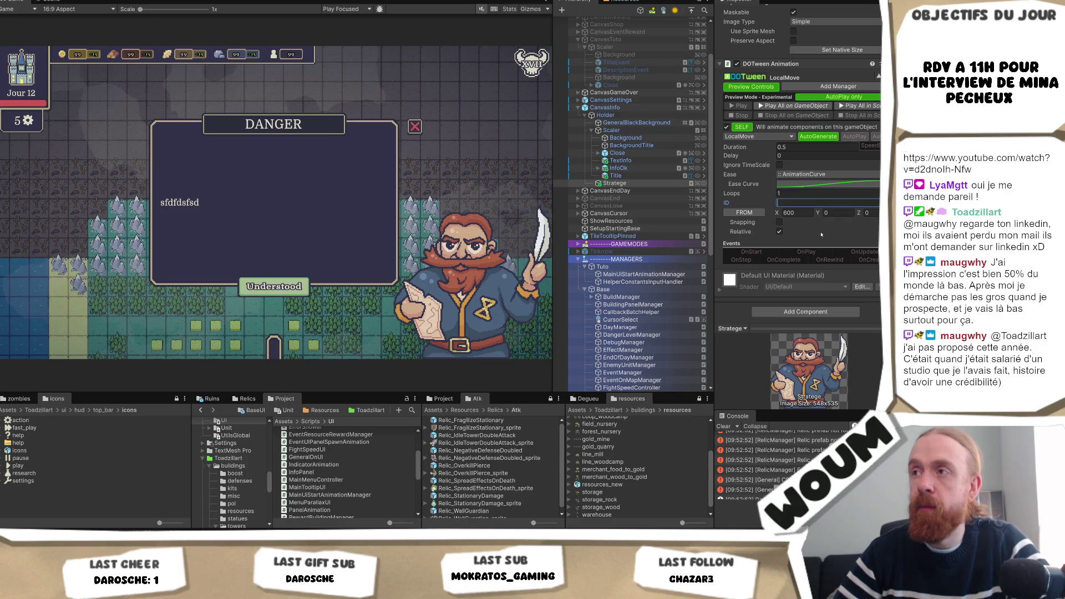
left_click(633, 108)
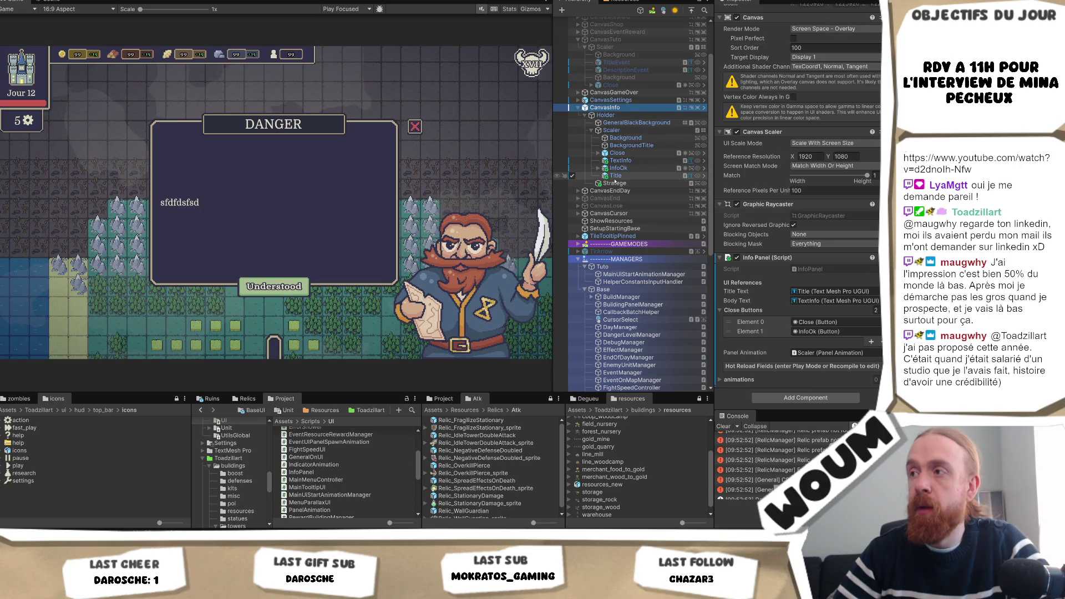